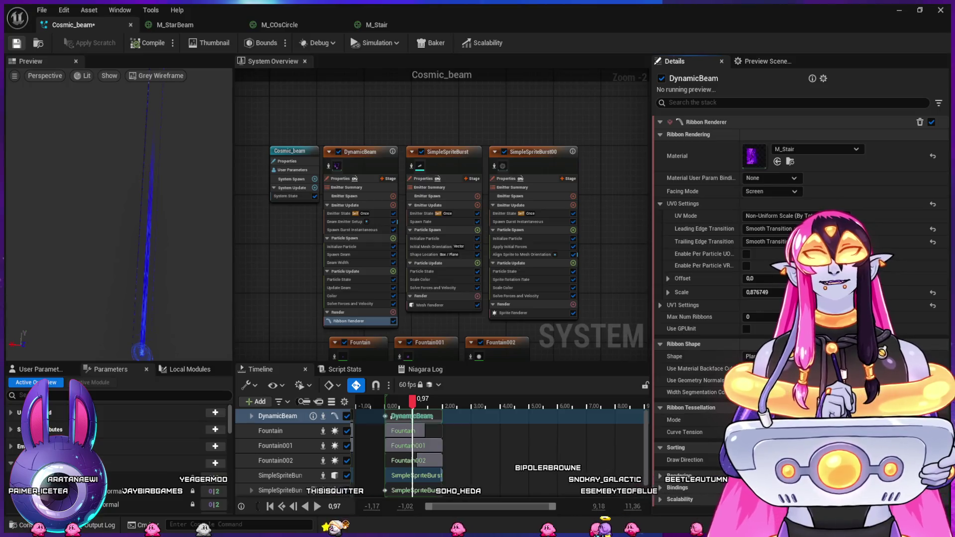
# Delete the end key of DynamicBeam's Beam Width curve and set the ribbon UV0 Scale to 0.753
pyautogui.click(898, 10)
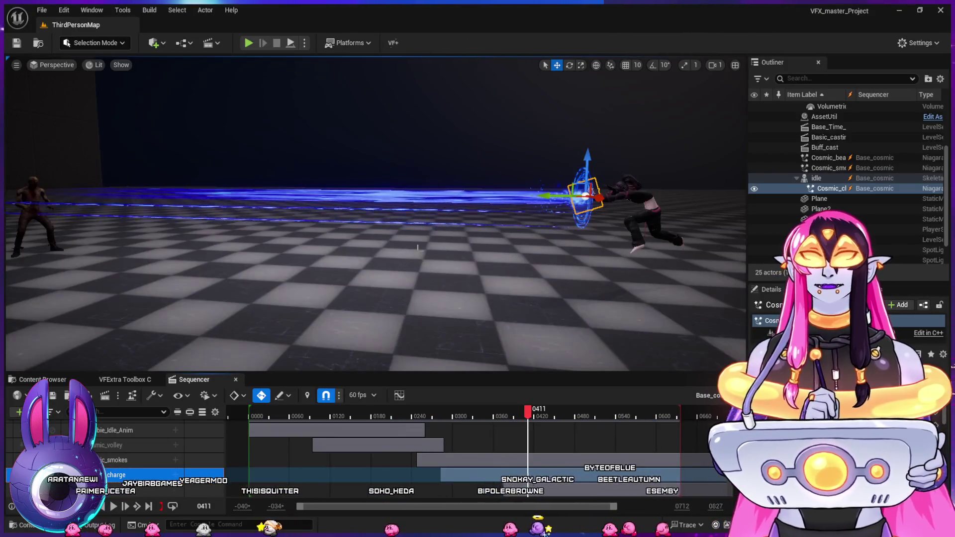
pyautogui.moveTo(400, 258)
pyautogui.mouseDown()
pyautogui.moveTo(358, 239)
pyautogui.moveTo(336, 243)
pyautogui.mouseUp()
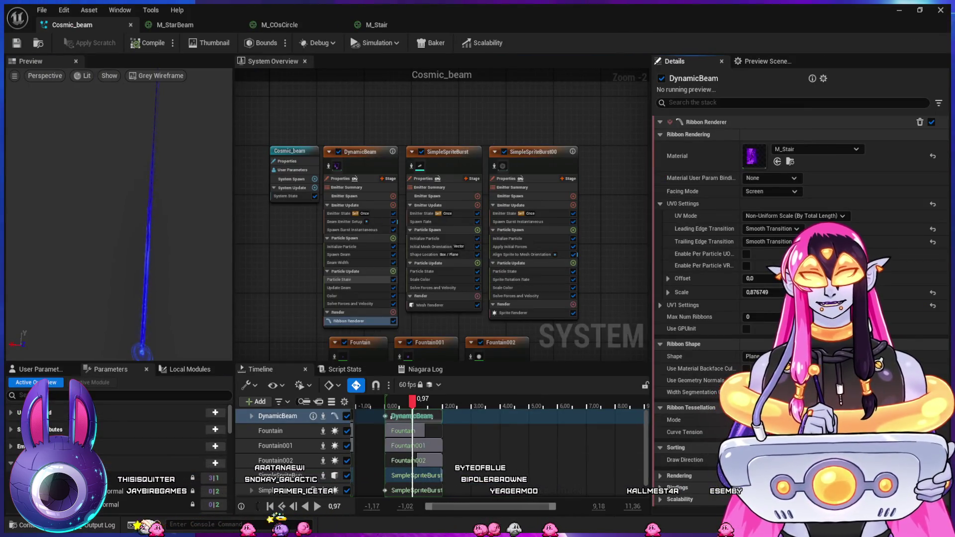
pyautogui.click(332, 296)
pyautogui.click(339, 288)
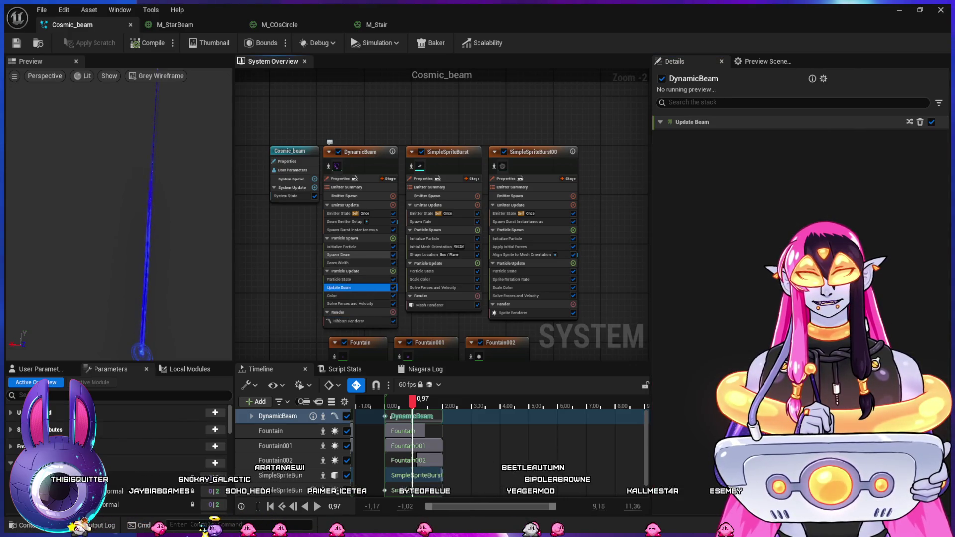
pyautogui.click(337, 263)
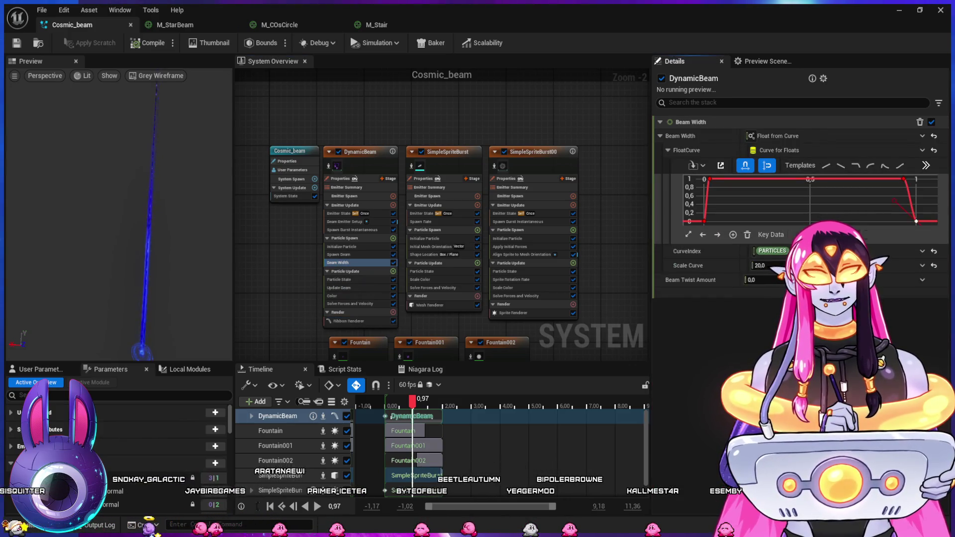
pyautogui.press('Delete')
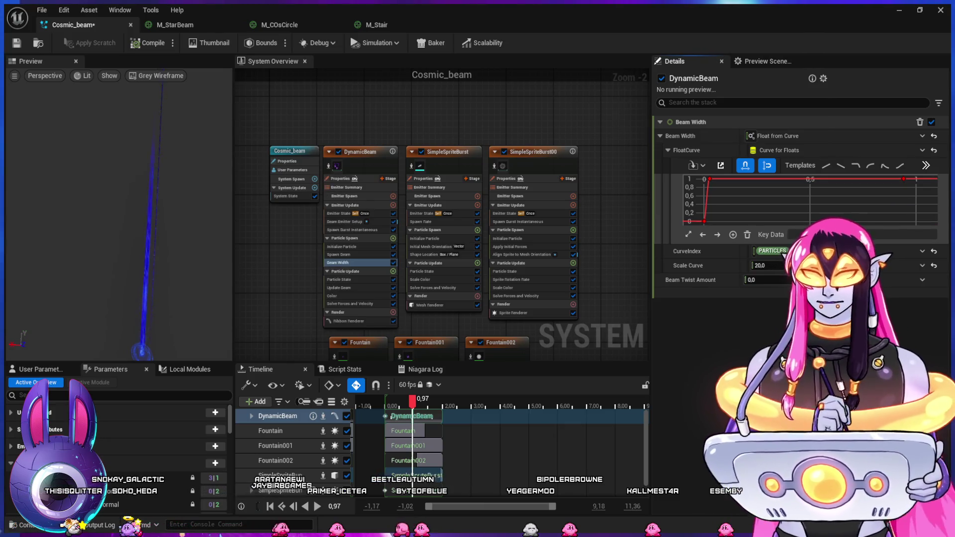
pyautogui.click(348, 321)
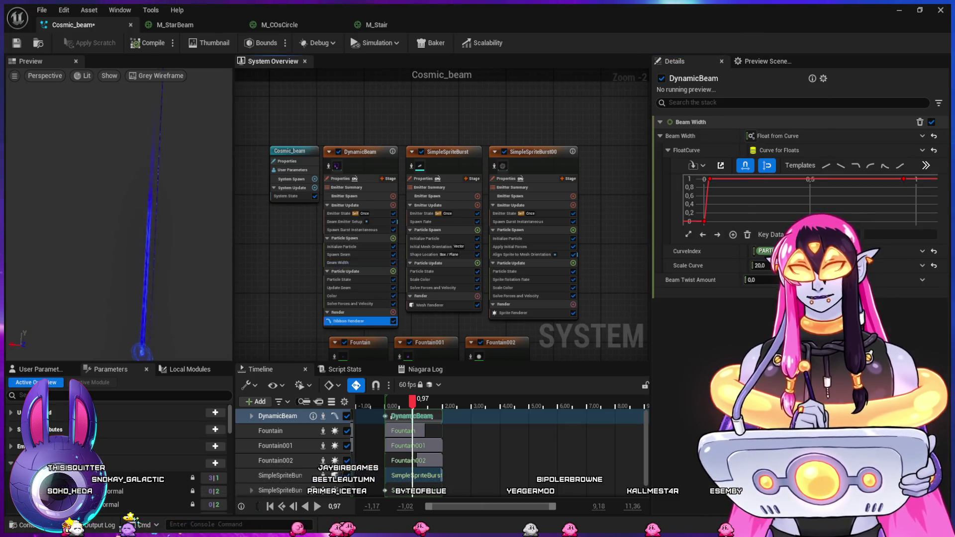
pyautogui.moveTo(759, 292); pyautogui.dragTo(773, 292)
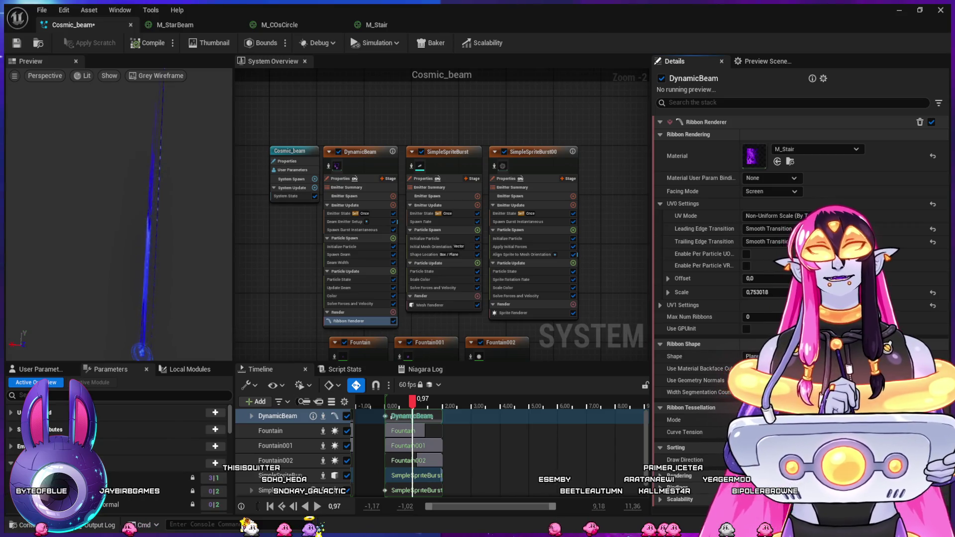
# Replay the cosmic beam in the level sequence, then bring up the M_Stair material graph
pyautogui.click(898, 10)
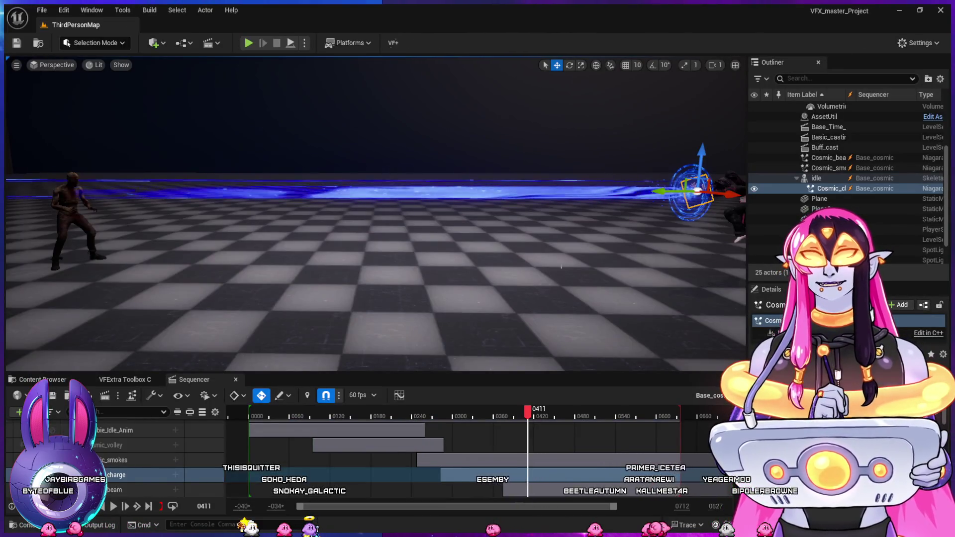
pyautogui.click(401, 410)
pyautogui.press('space')
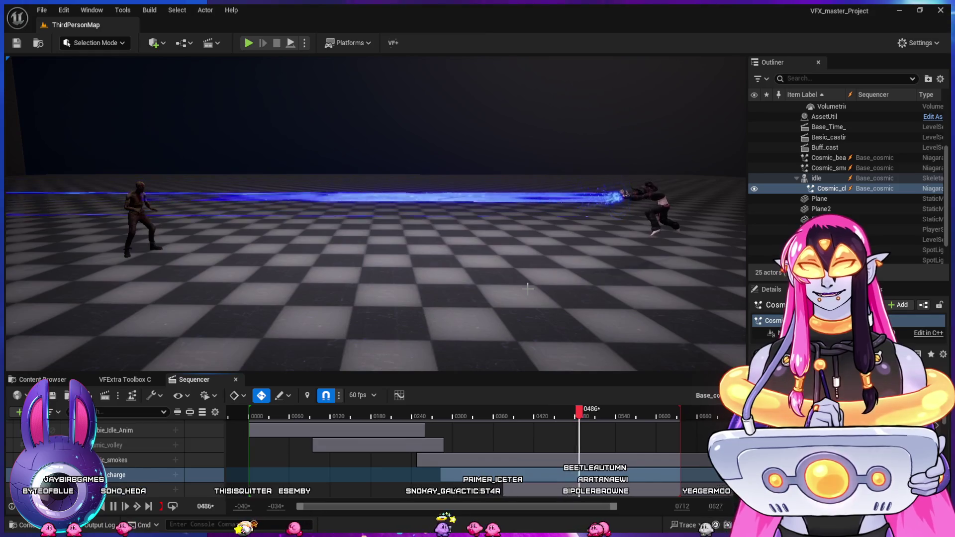
pyautogui.press('space')
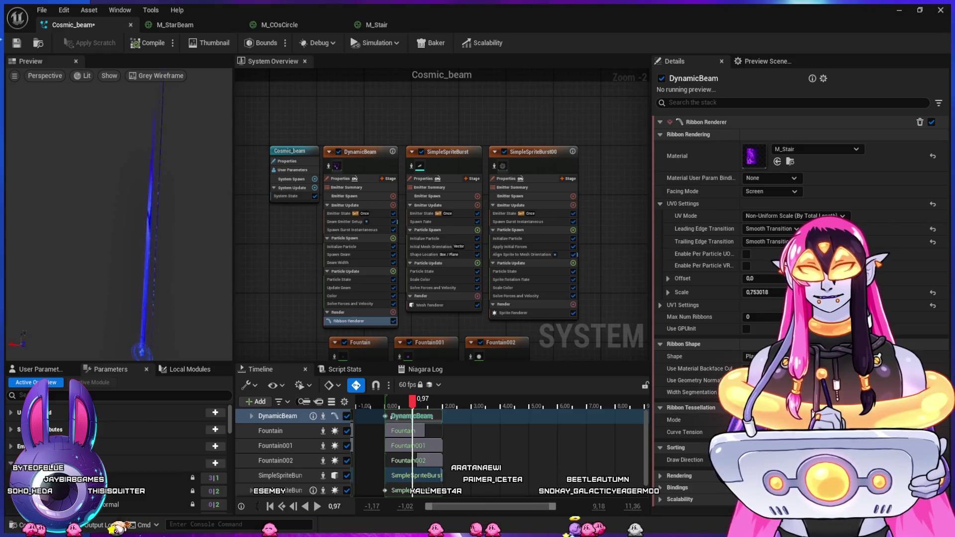
pyautogui.click(376, 25)
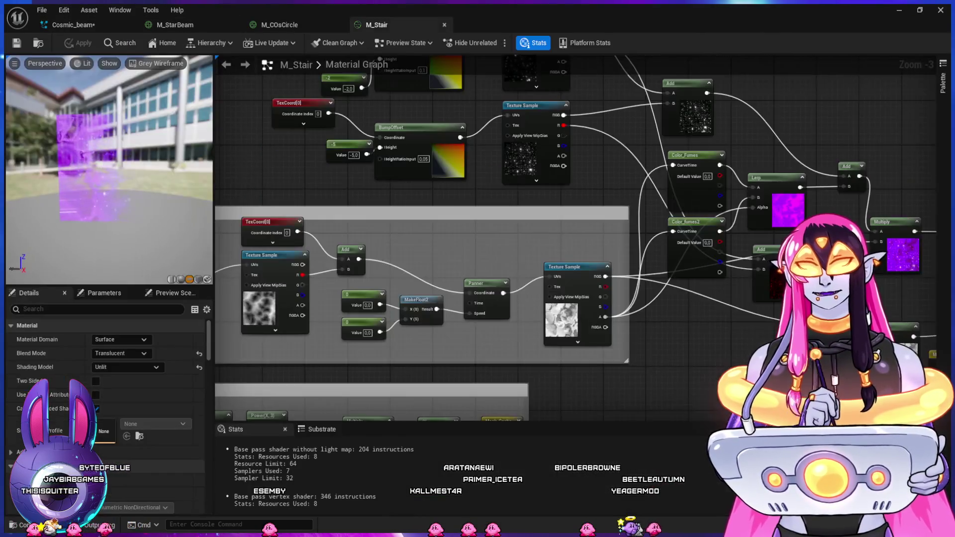
# Try Power exponents 20 and 2 on the swoosh mask, settle on 1, and return to Cosmic_beam
pyautogui.moveTo(655, 385); pyautogui.dragTo(790, 185)
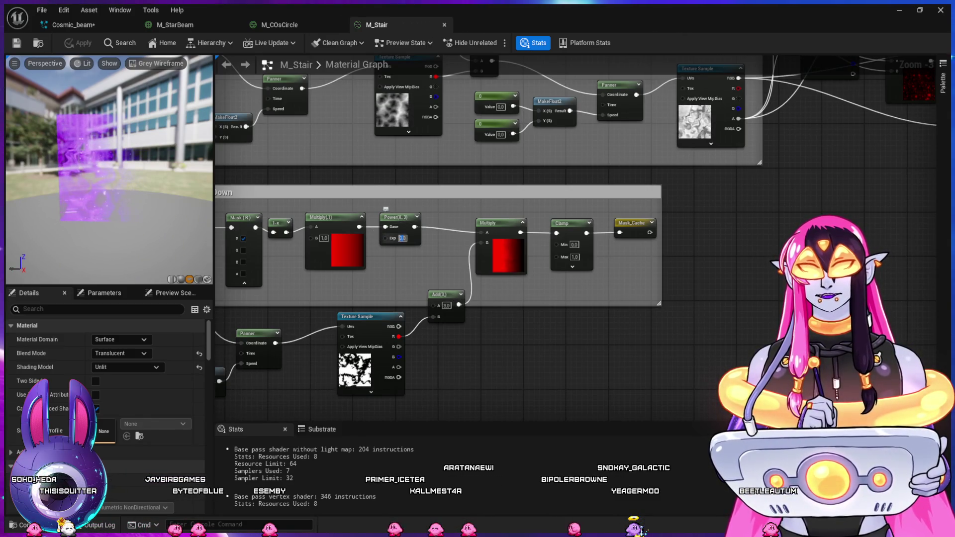
pyautogui.write('20')
pyautogui.press('Return')
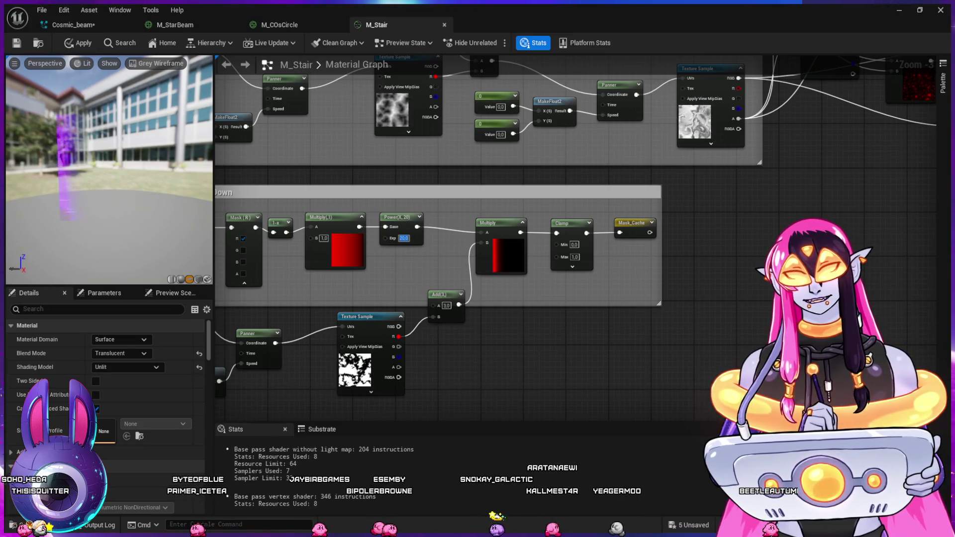
pyautogui.write('2')
pyautogui.press('Return')
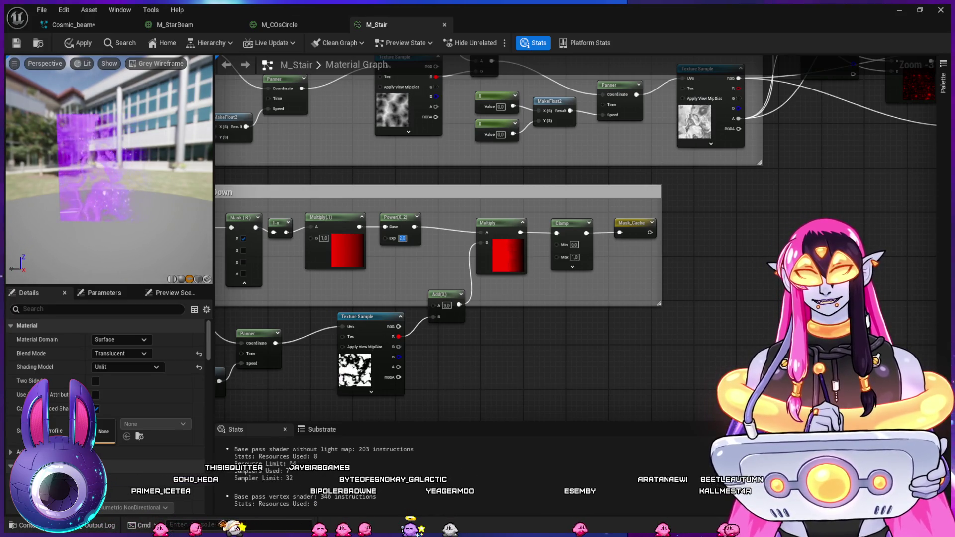
pyautogui.press('Return')
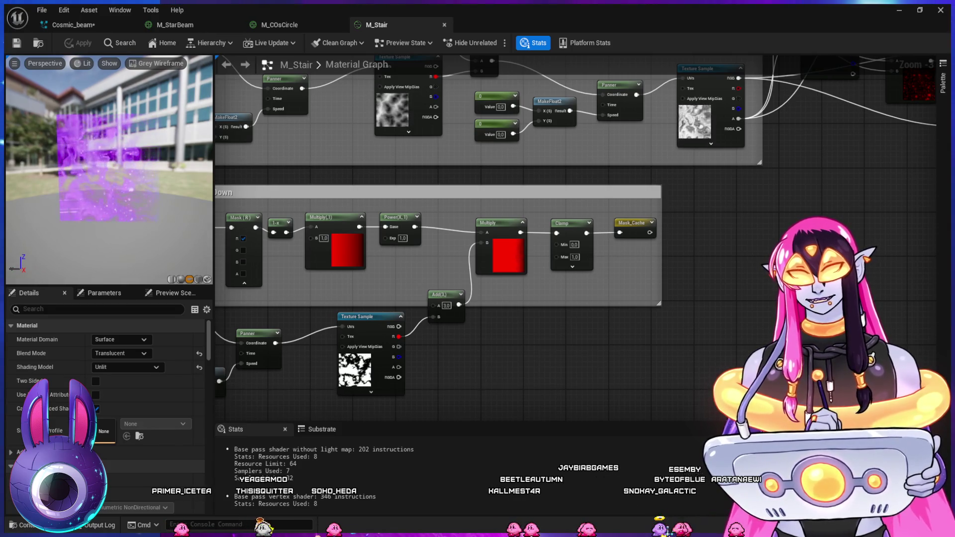
pyautogui.moveTo(732, 269)
pyautogui.mouseDown()
pyautogui.moveTo(545, 368)
pyautogui.moveTo(266, 454)
pyautogui.mouseUp()
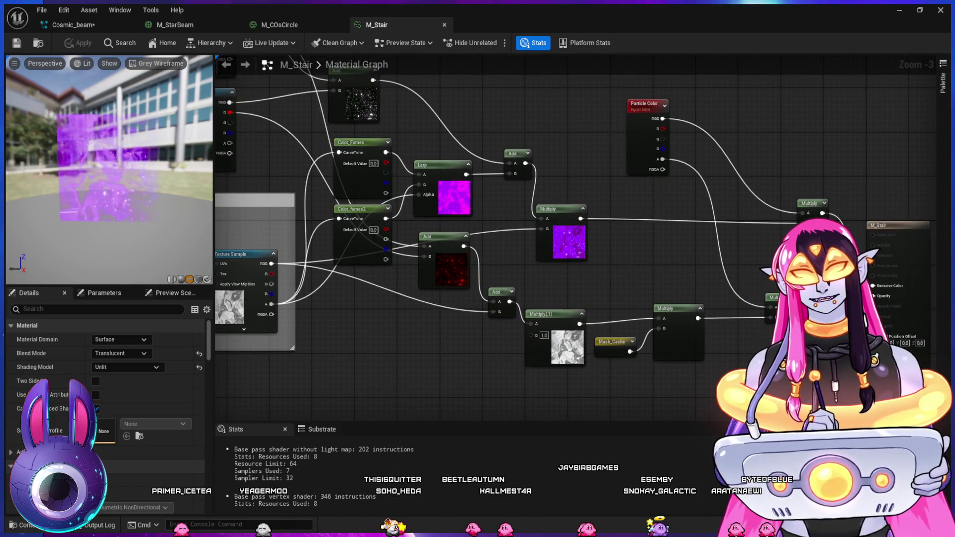
pyautogui.click(73, 24)
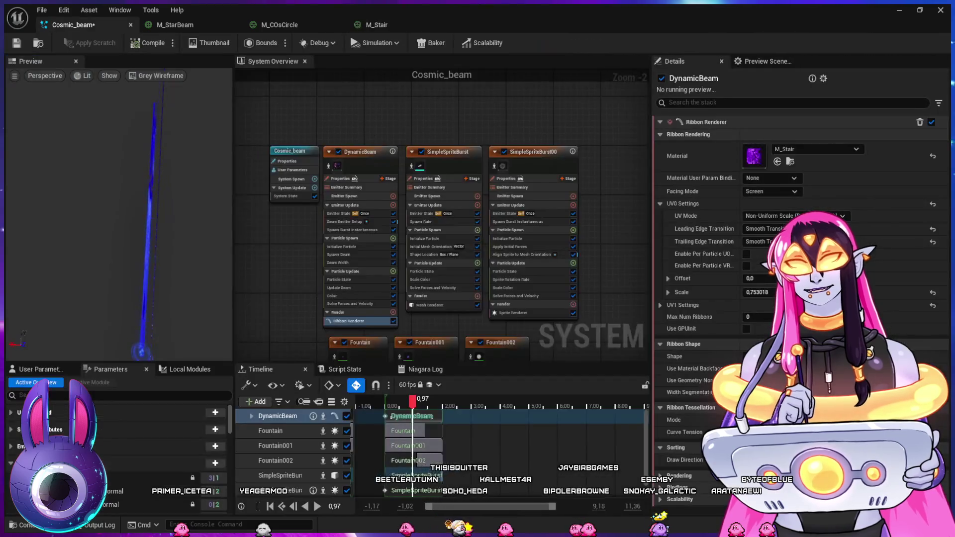
pyautogui.click(898, 10)
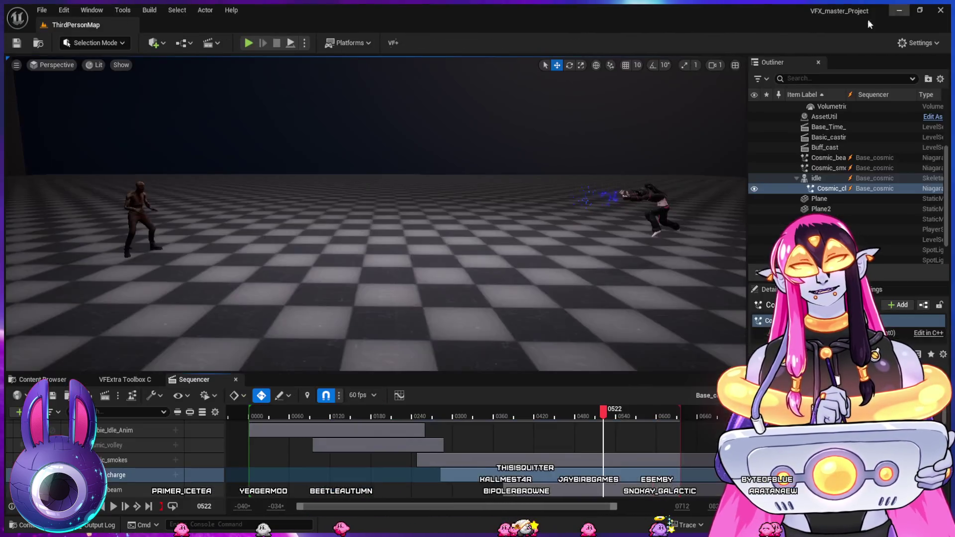
pyautogui.moveTo(474, 416)
pyautogui.mouseDown()
pyautogui.moveTo(437, 420)
pyautogui.moveTo(546, 435)
pyautogui.mouseUp()
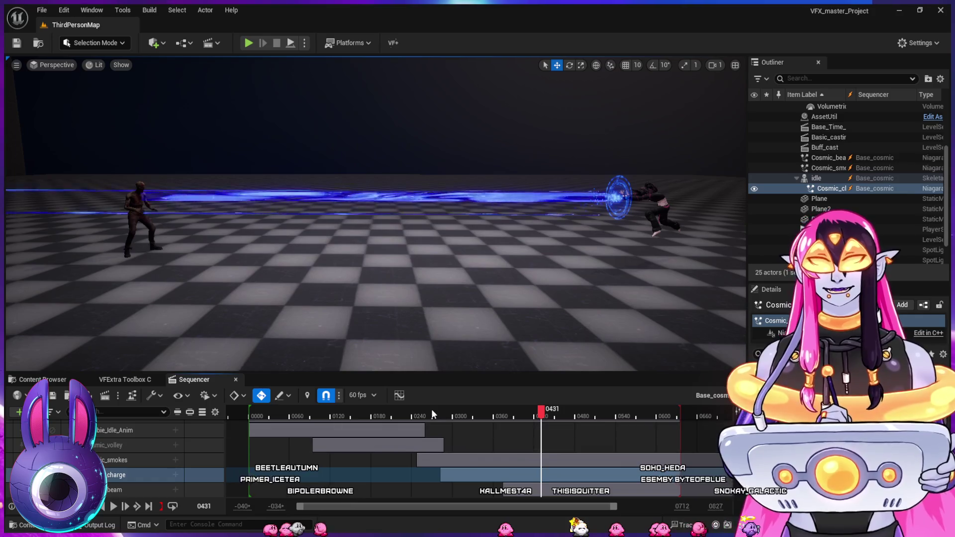
pyautogui.click(393, 413)
pyautogui.press('space')
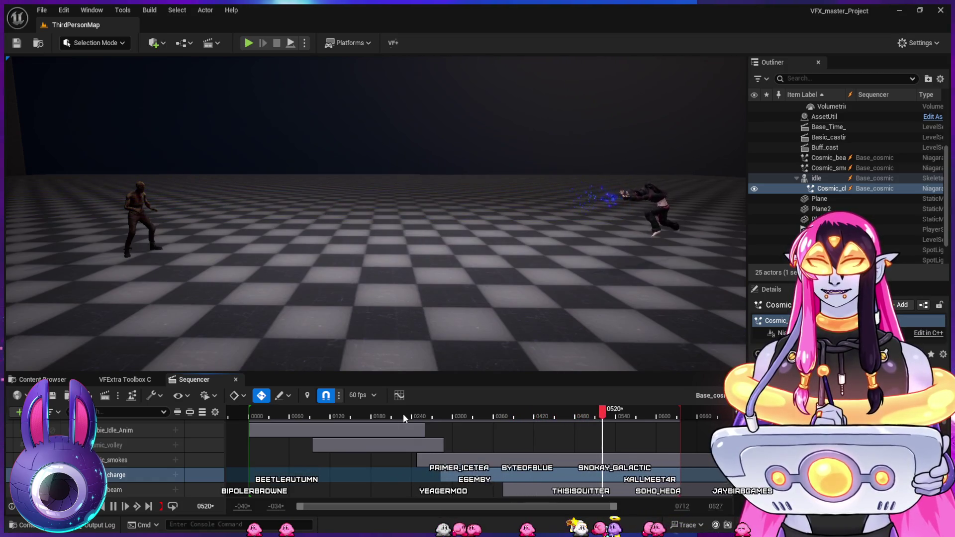
pyautogui.press('space')
pyautogui.click(452, 416)
pyautogui.press('space')
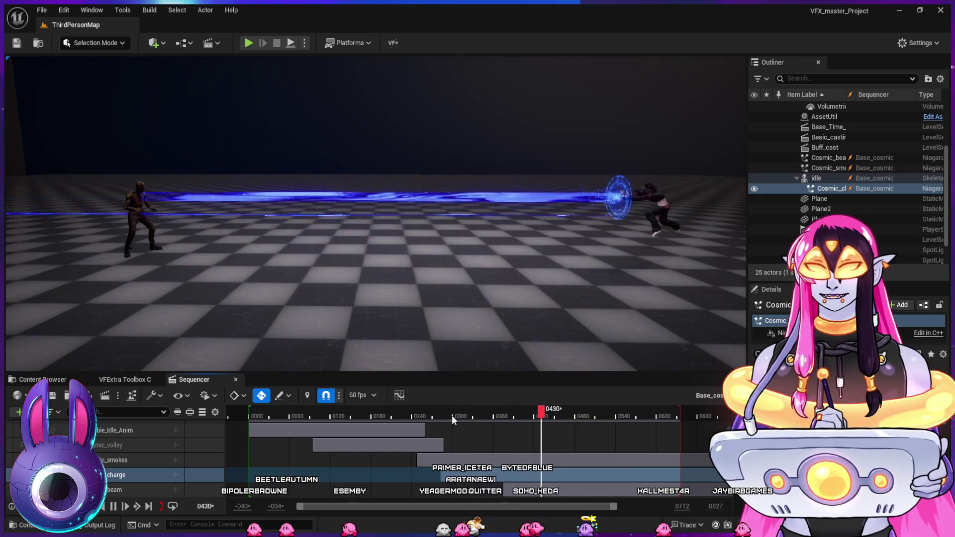
pyautogui.press('space')
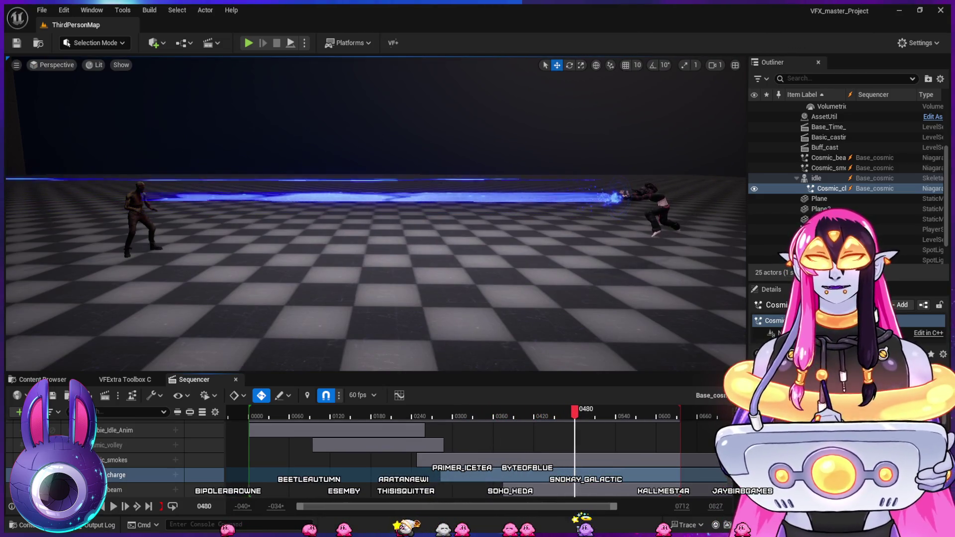
pyautogui.hotkey('alt', 'Tab')
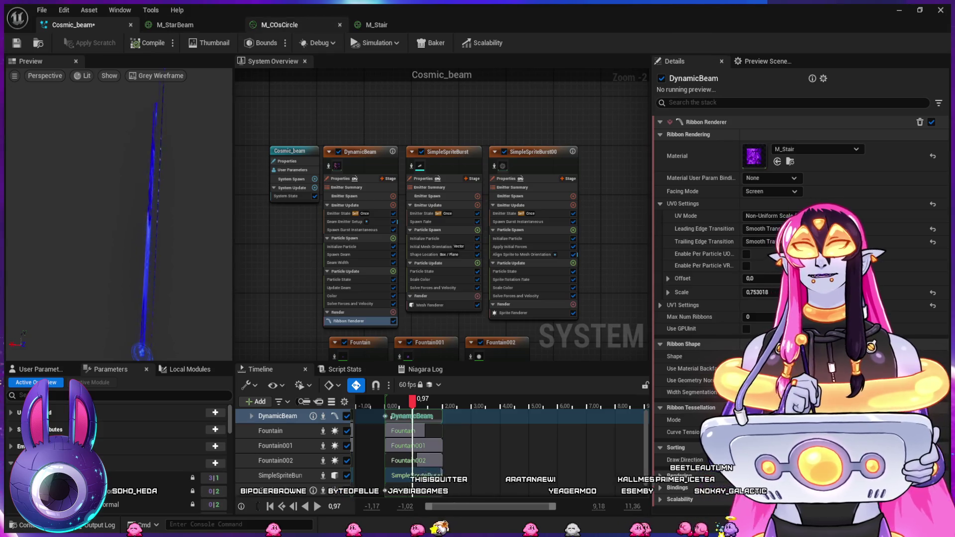
# Set the Scalar feeding the Main Texture Panner in M_Stair to -0.8
pyautogui.click(376, 24)
pyautogui.scroll(3, 527, 326)
pyautogui.moveTo(526, 326); pyautogui.dragTo(630, 284)
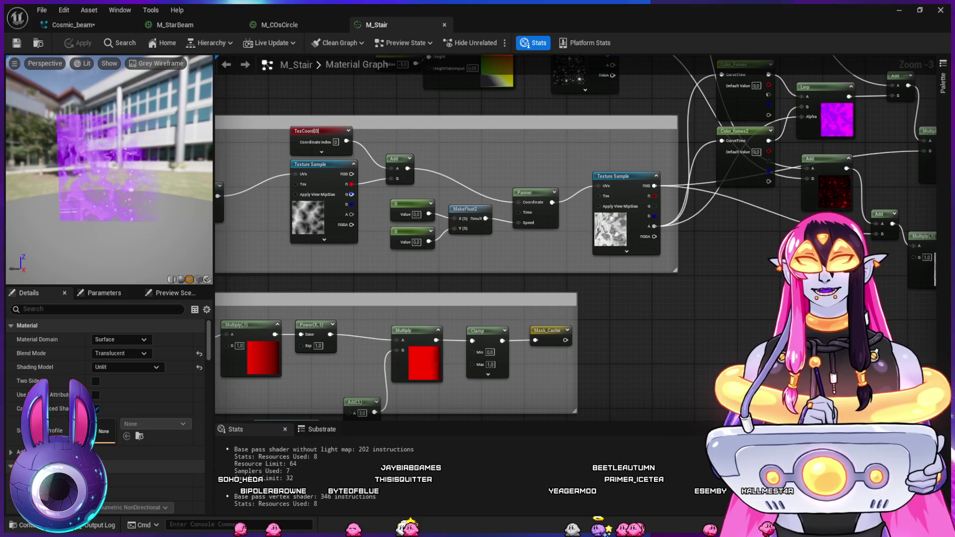
pyautogui.moveTo(458, 277); pyautogui.dragTo(585, 263)
pyautogui.moveTo(394, 261); pyautogui.dragTo(506, 259)
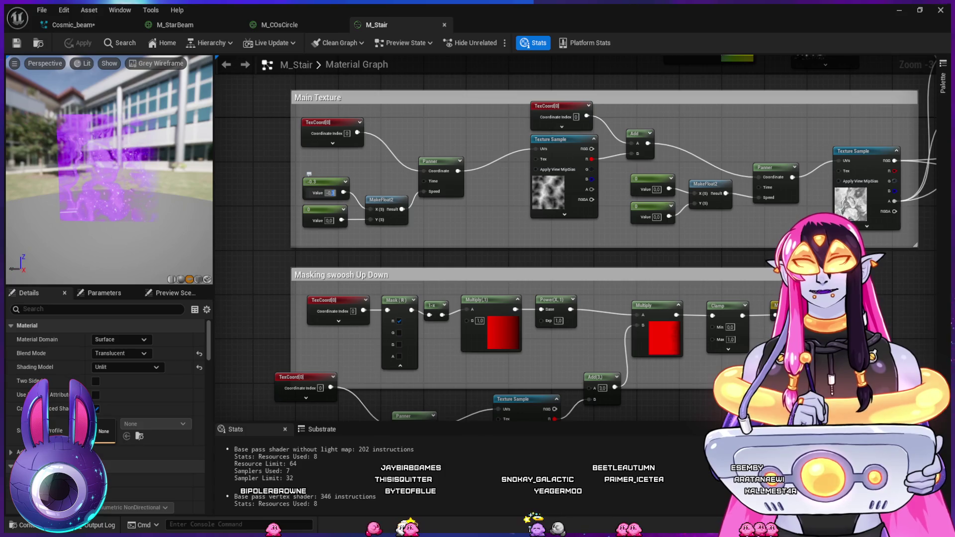
pyautogui.write('-0.8')
pyautogui.press('Return')
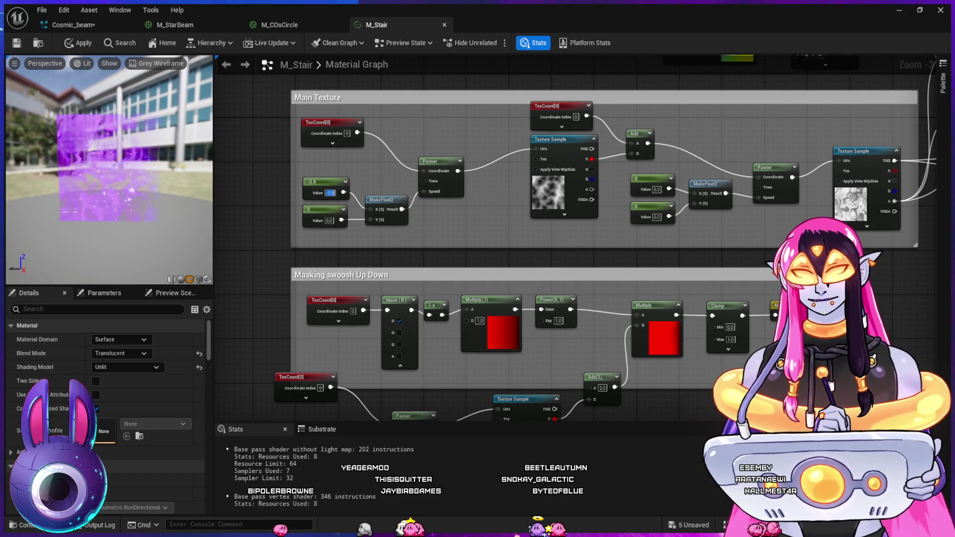
# Look over the masking and colour nodes, then return to the ThirdPersonMap level
pyautogui.moveTo(547, 298)
pyautogui.mouseDown()
pyautogui.moveTo(483, 194)
pyautogui.moveTo(513, 187)
pyautogui.mouseUp()
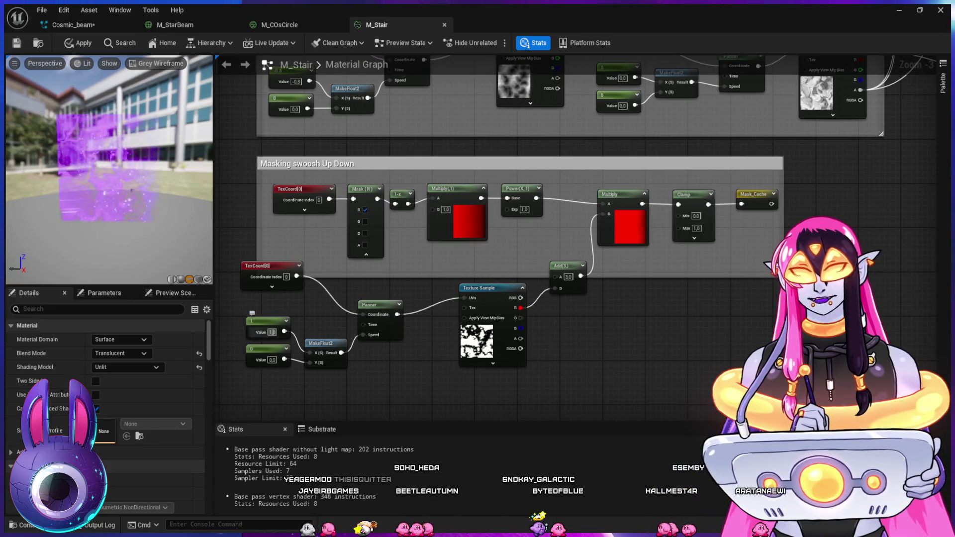
pyautogui.moveTo(872, 171)
pyautogui.mouseDown()
pyautogui.moveTo(611, 217)
pyautogui.moveTo(489, 376)
pyautogui.mouseUp()
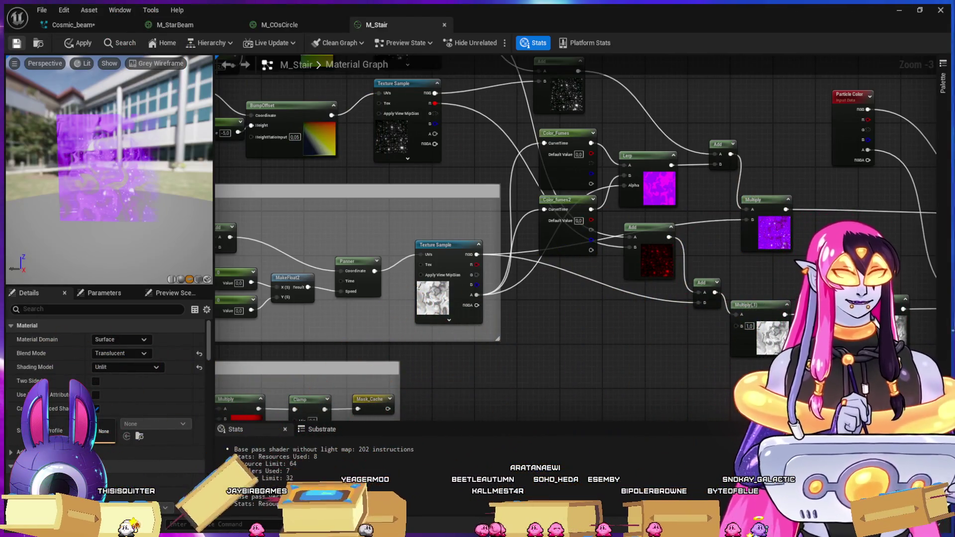
pyautogui.hotkey('alt', 'Tab')
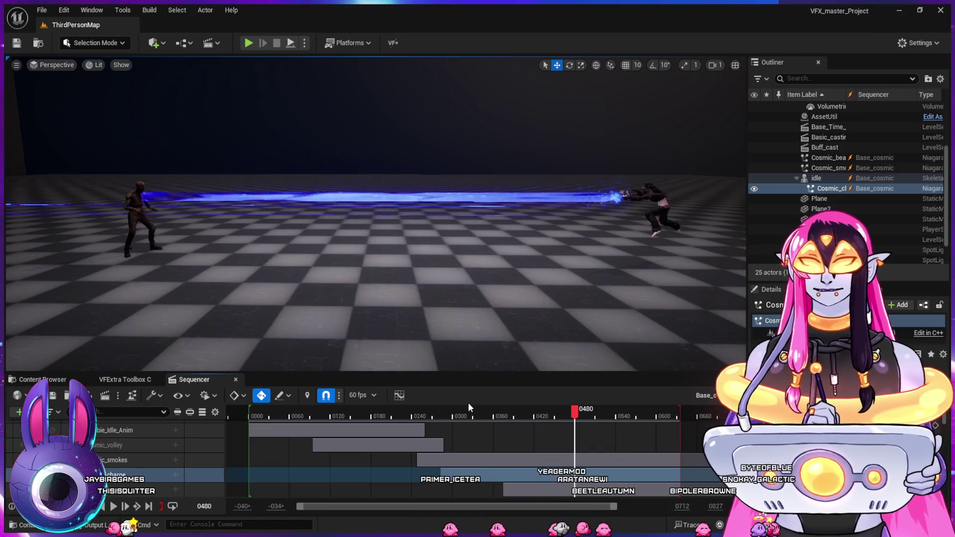
# Replay the beam firing several times from Sequencer frames around 0227 to 0295
pyautogui.click(449, 414)
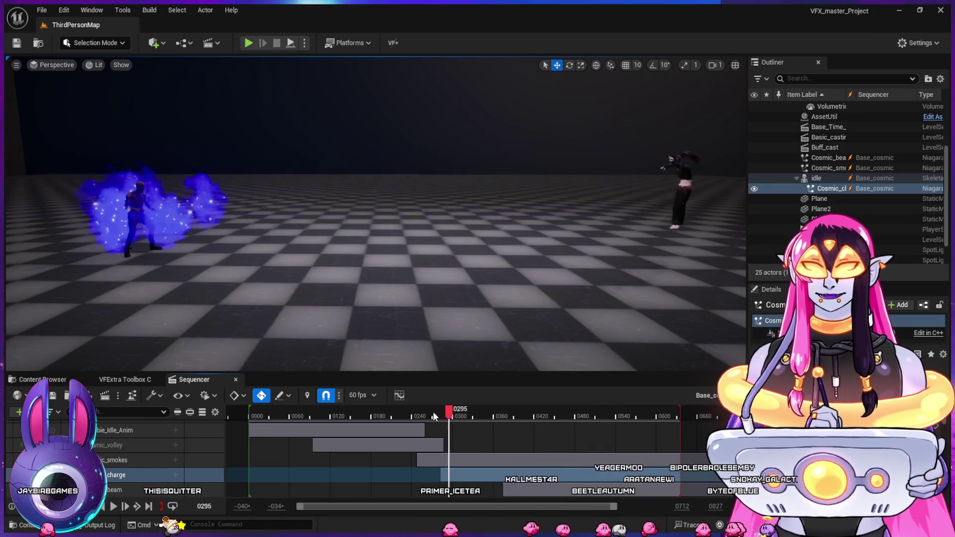
pyautogui.click(426, 413)
pyautogui.press('space')
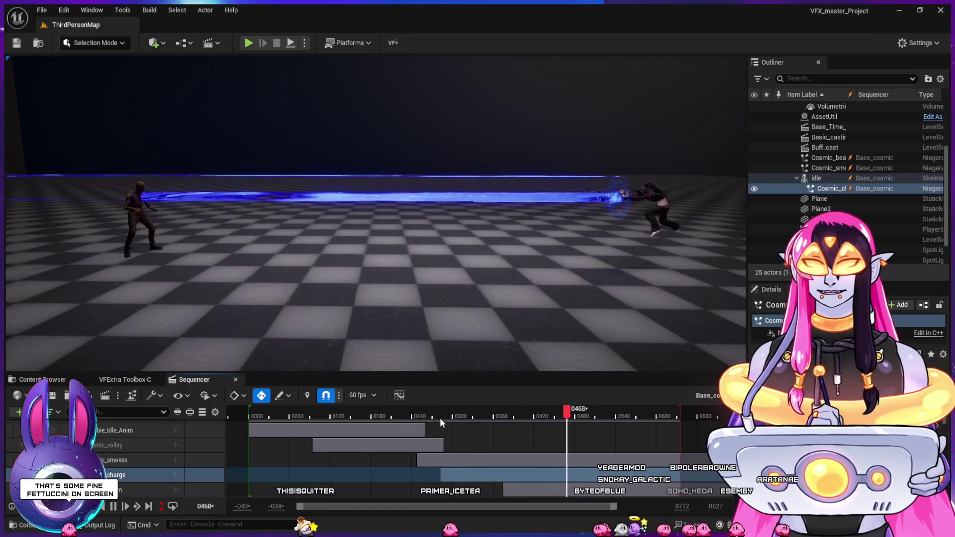
pyautogui.press('space')
pyautogui.click(420, 412)
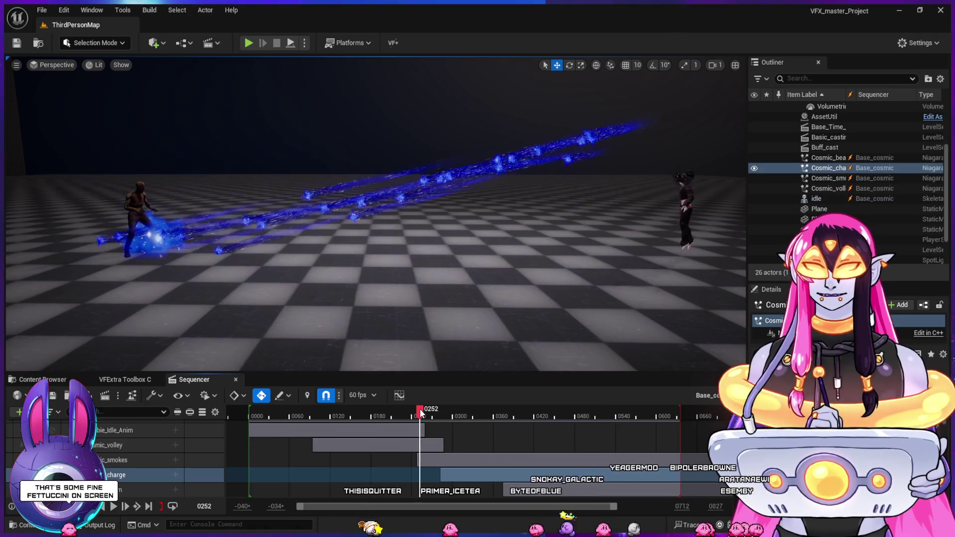
pyautogui.press('space')
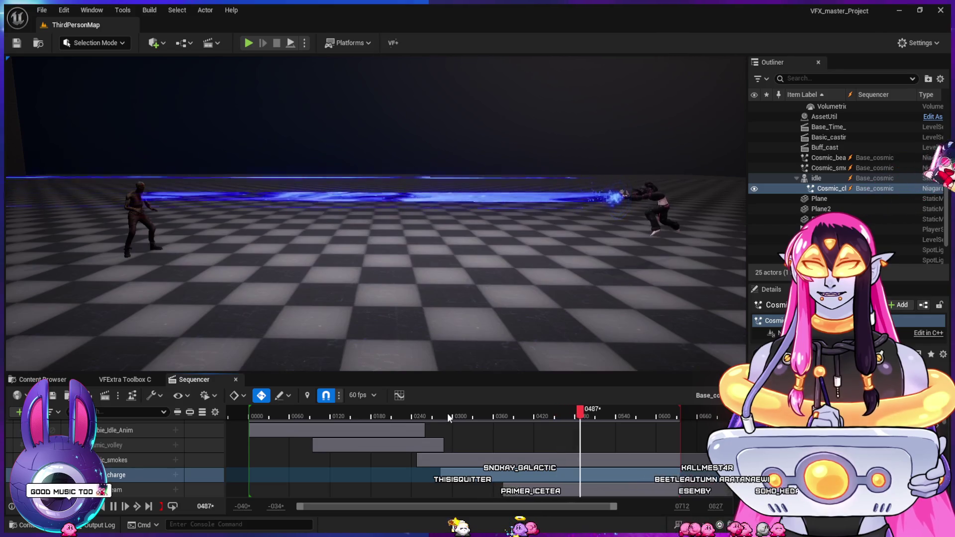
pyautogui.click(418, 412)
pyautogui.press('space')
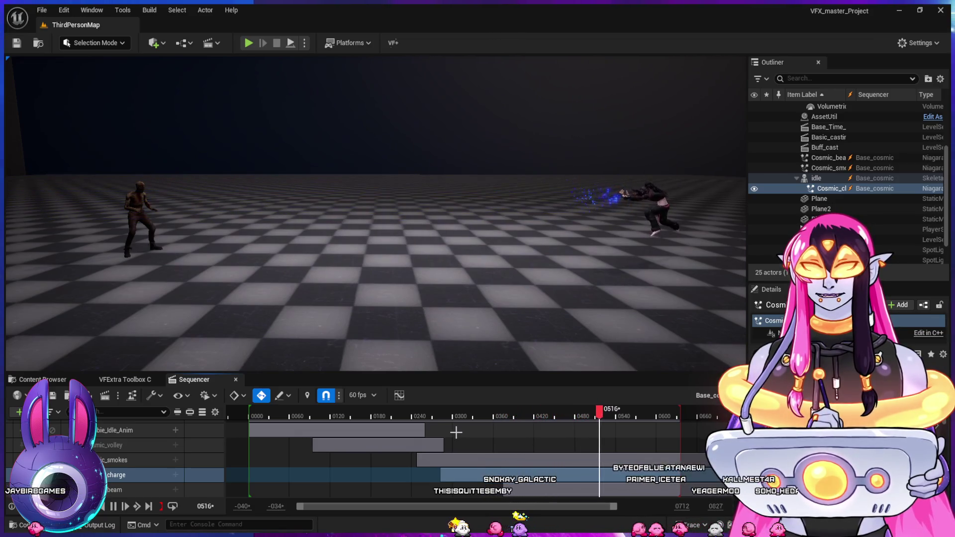
pyautogui.press('space')
pyautogui.click(403, 412)
pyautogui.press('space')
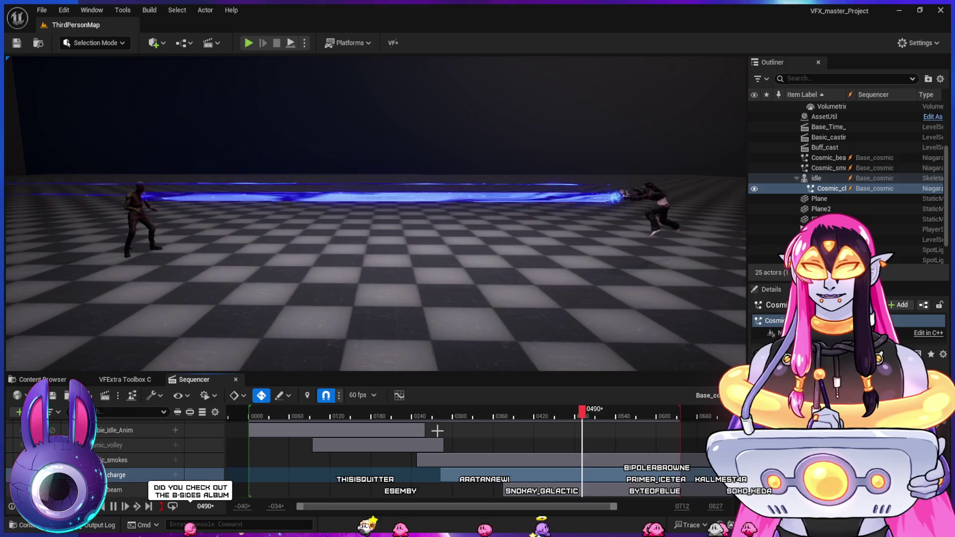
pyautogui.press('space')
pyautogui.click(431, 414)
pyautogui.press('space')
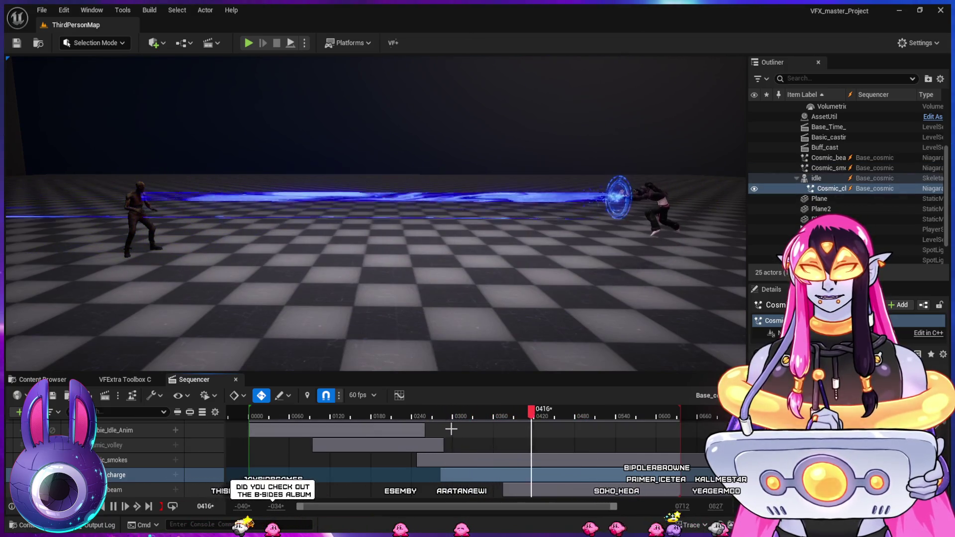
pyautogui.press('space')
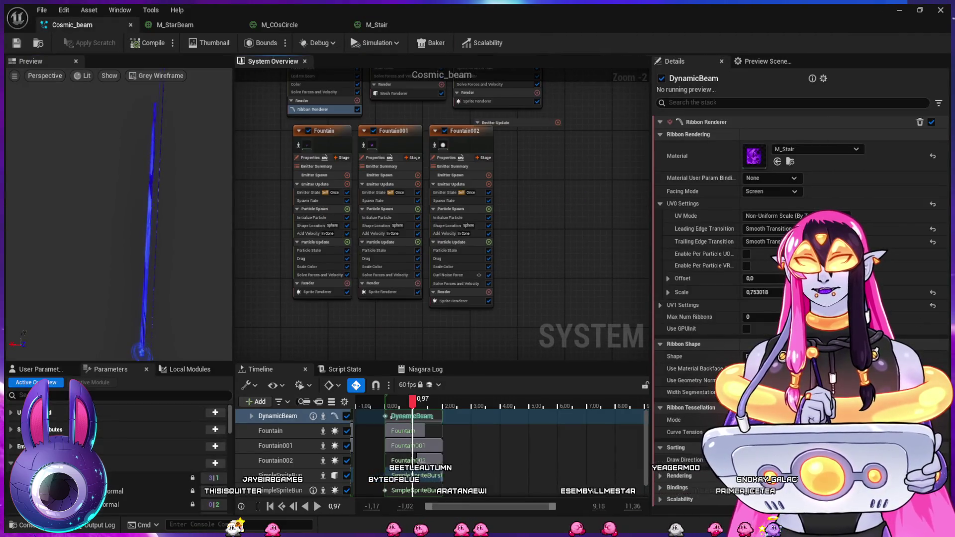
# Copy and paste the Fountain002 emitter to create Fountain003
pyautogui.click(464, 131)
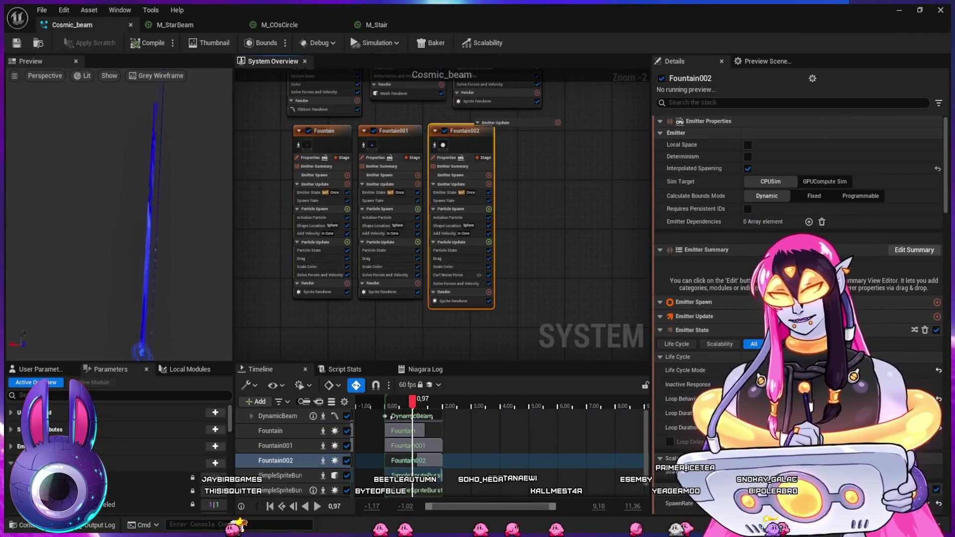
pyautogui.press('Escape')
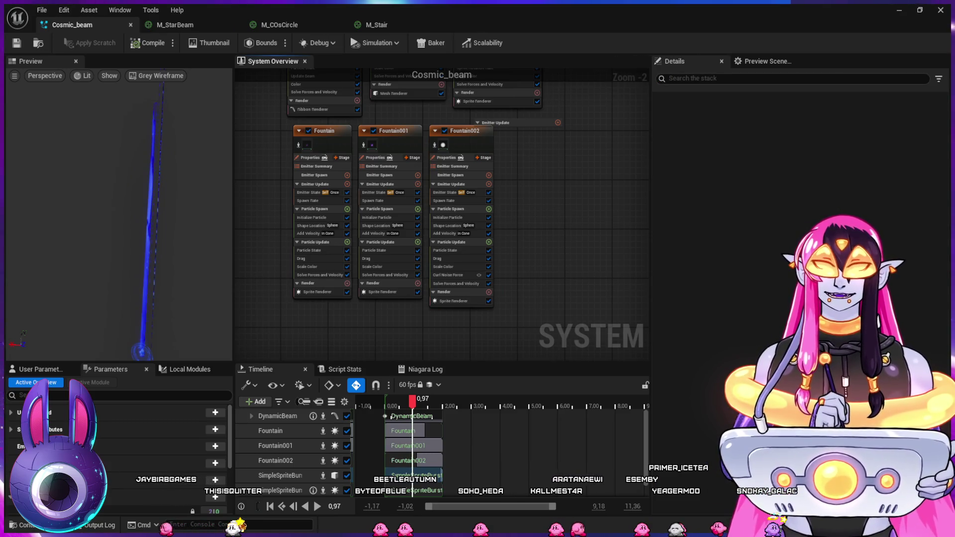
pyautogui.hotkey('ctrl', 'v')
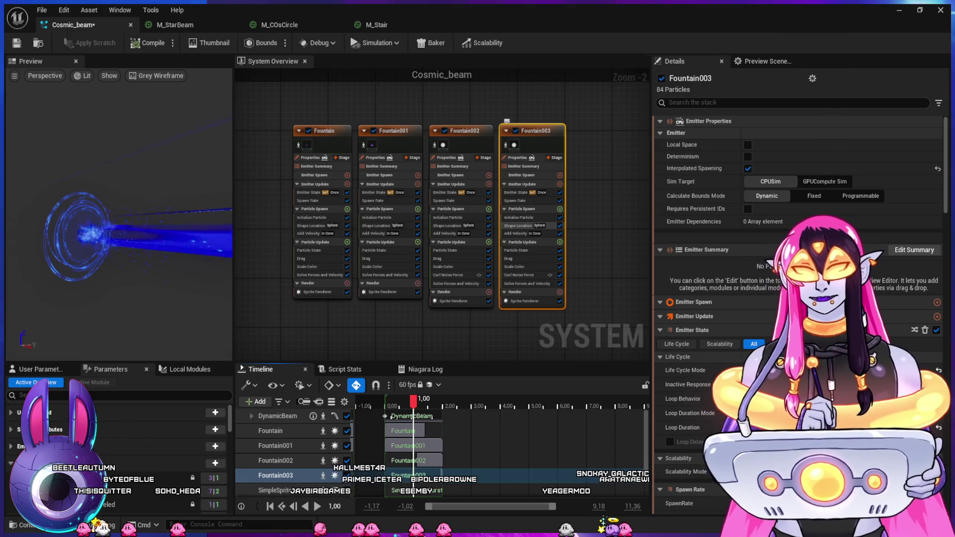
# Set Fountain003's Drag to 0.5
pyautogui.click(518, 233)
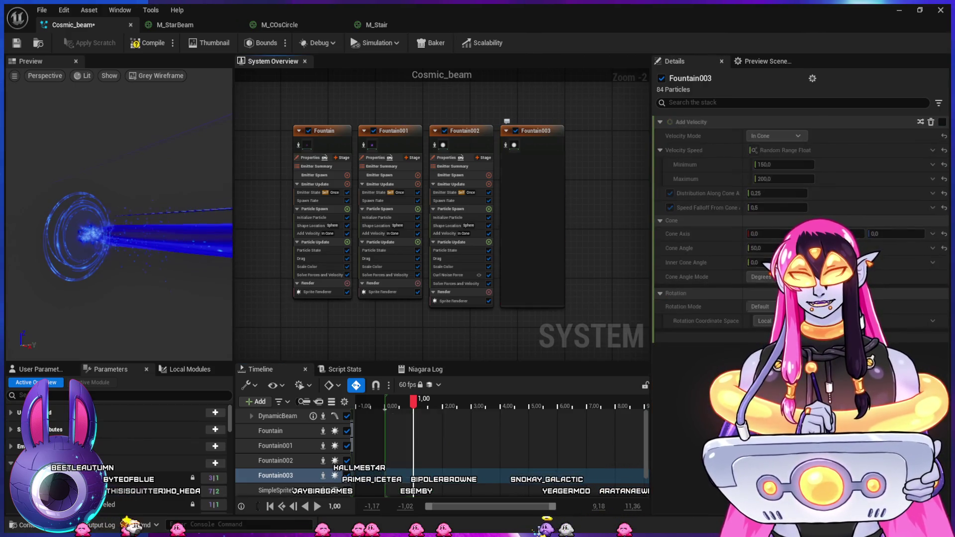
pyautogui.click(560, 233)
pyautogui.click(517, 258)
pyautogui.click(777, 136)
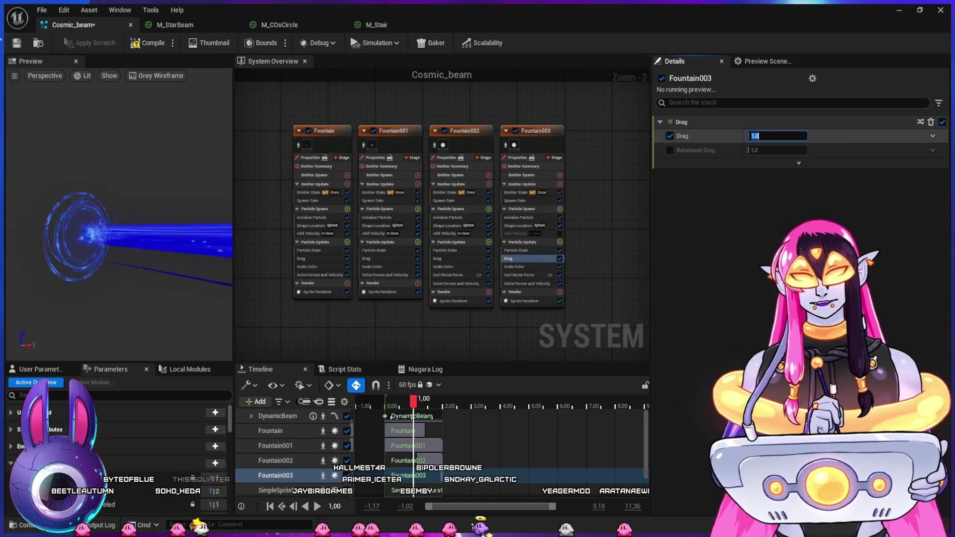
pyautogui.write('0.5')
pyautogui.press('Return')
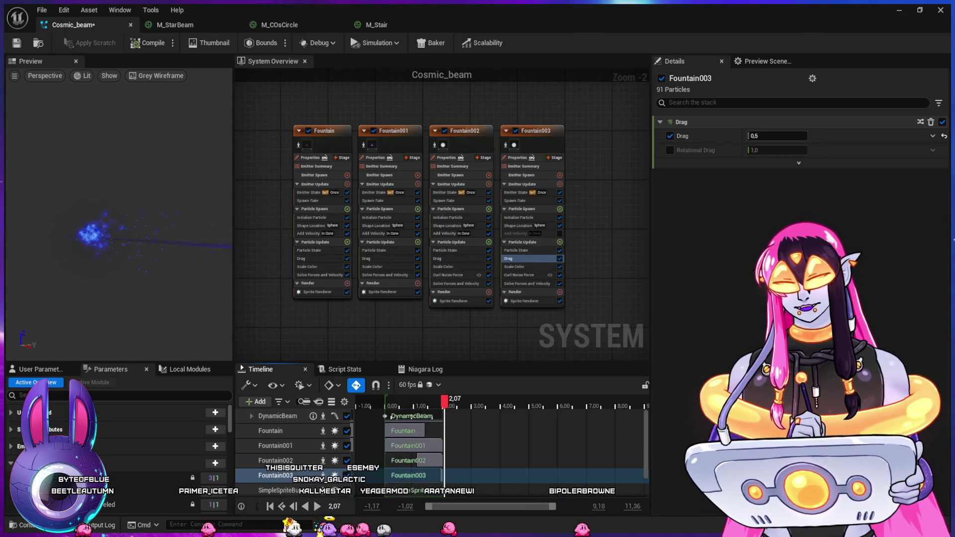
# Give Fountain003 a 180 Add Velocity cone angle and a single blue Scale RGB colour
pyautogui.click(519, 233)
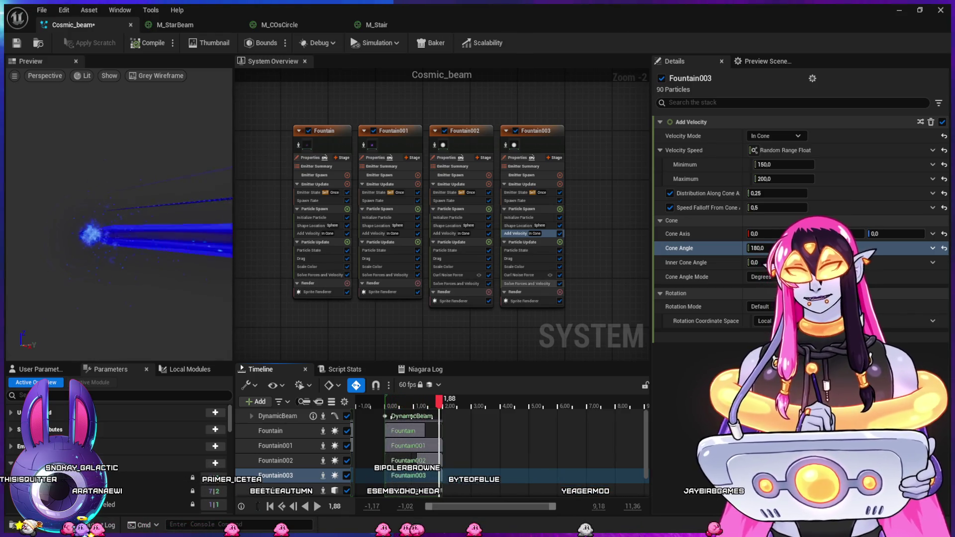
pyautogui.click(519, 275)
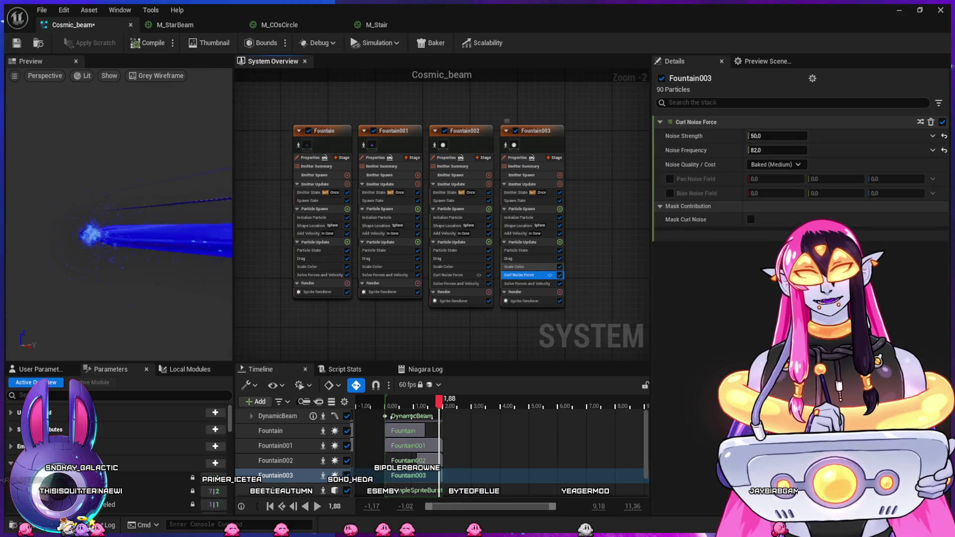
pyautogui.click(517, 266)
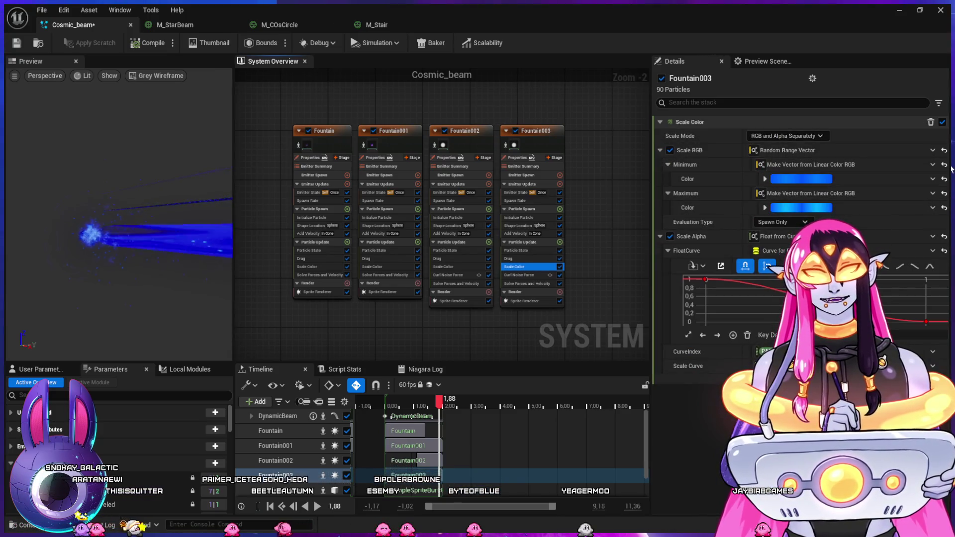
pyautogui.click(896, 150)
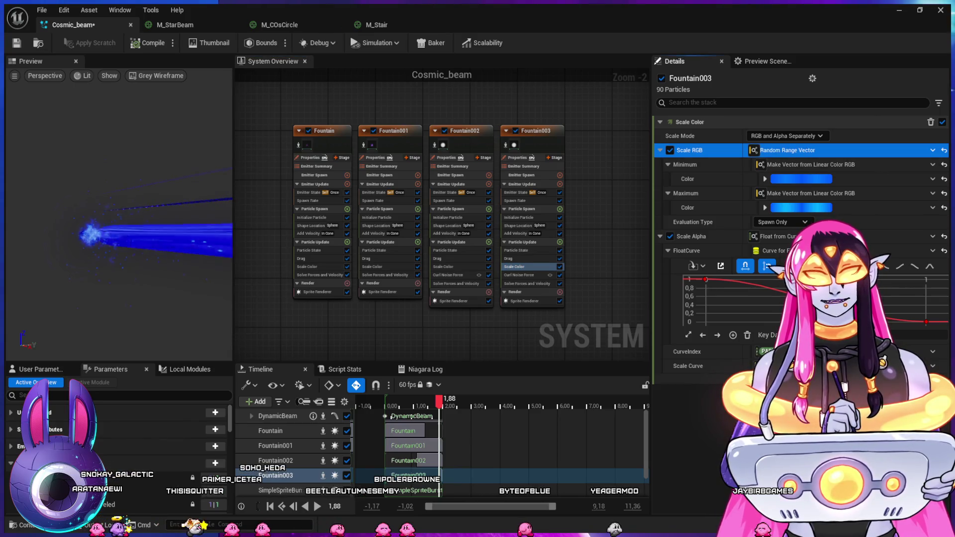
pyautogui.click(944, 150)
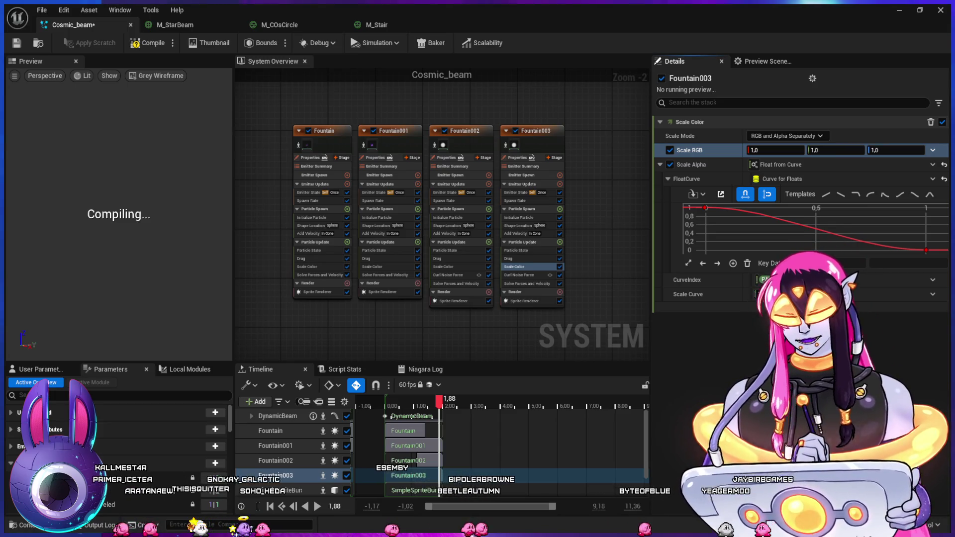
pyautogui.hotkey('ctrl', 'z')
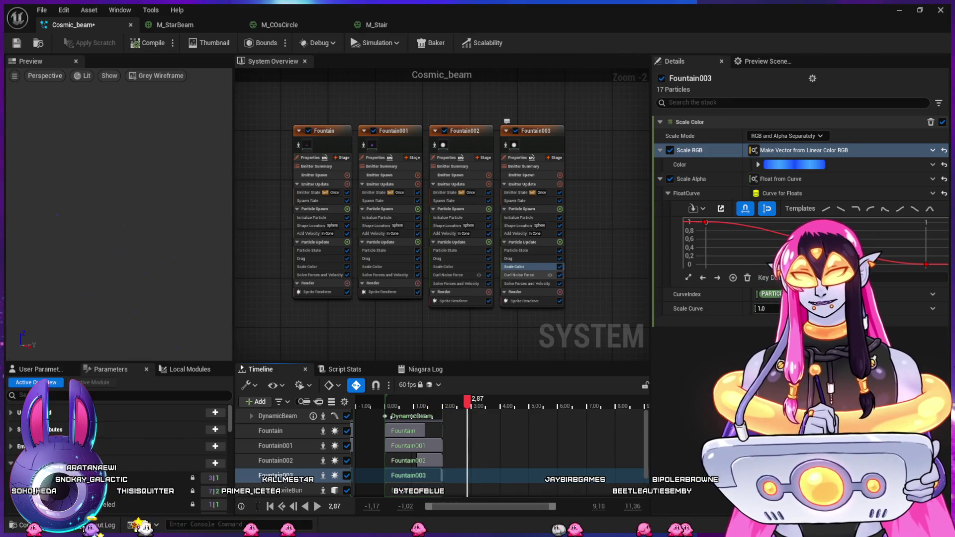
# Set Fountain003's Drag to 1.0, restart the preview, and minimize the Niagara editor
pyautogui.click(520, 275)
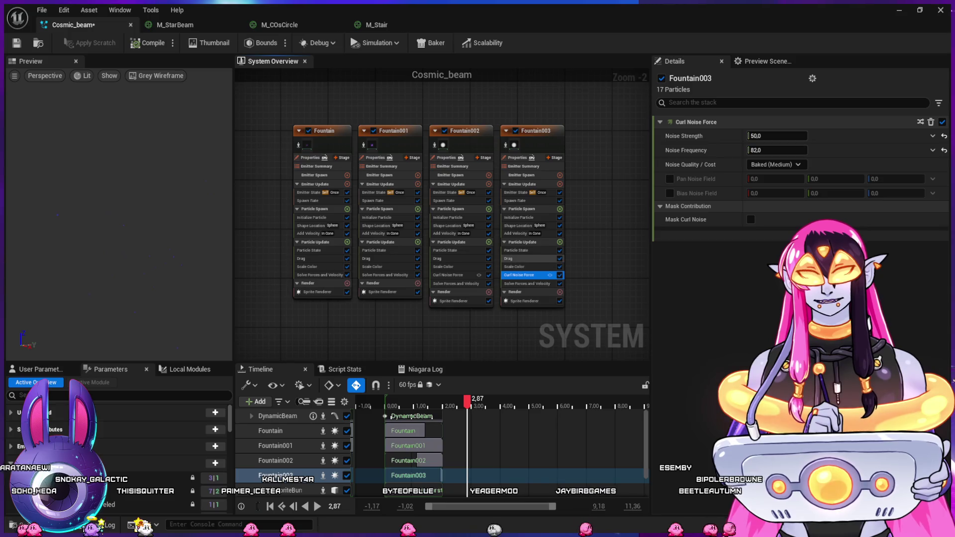
pyautogui.click(517, 258)
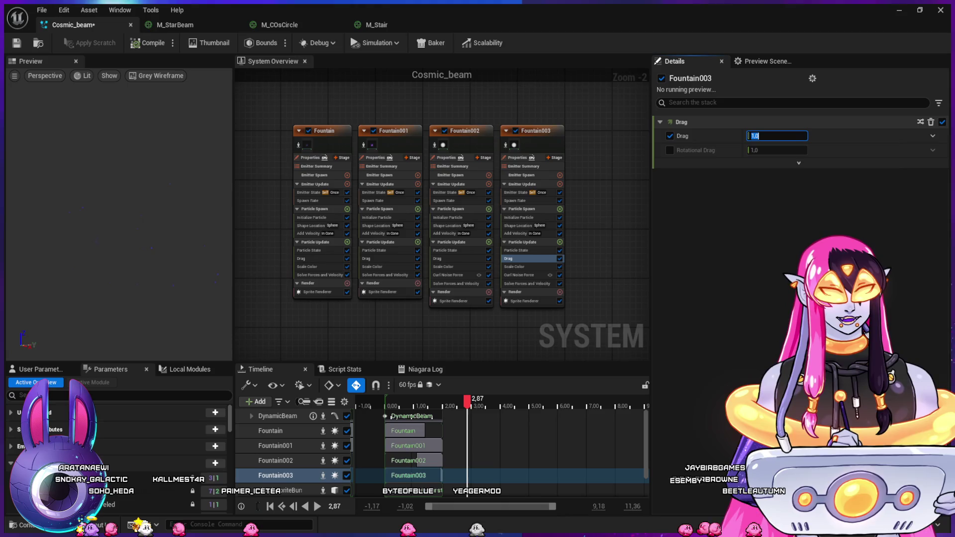
pyautogui.press('Return')
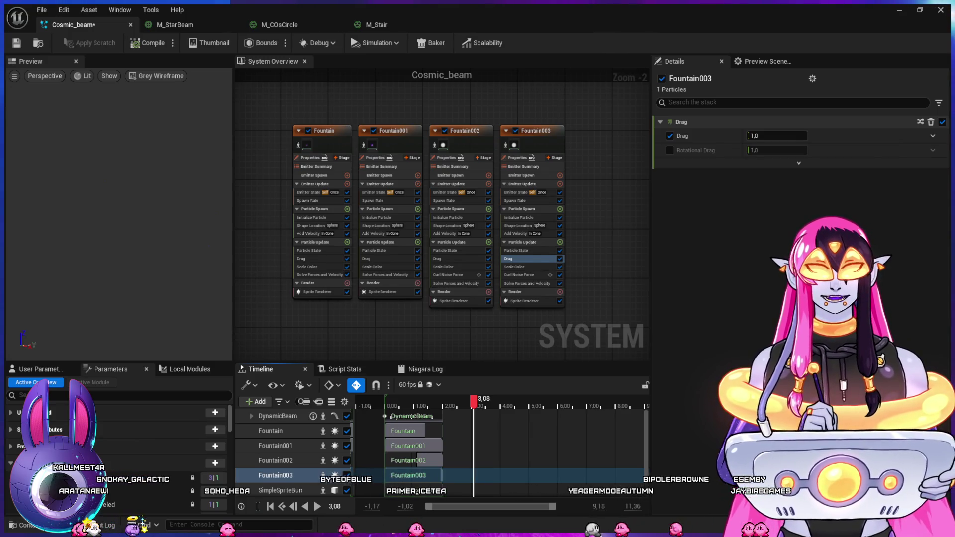
pyautogui.press('space')
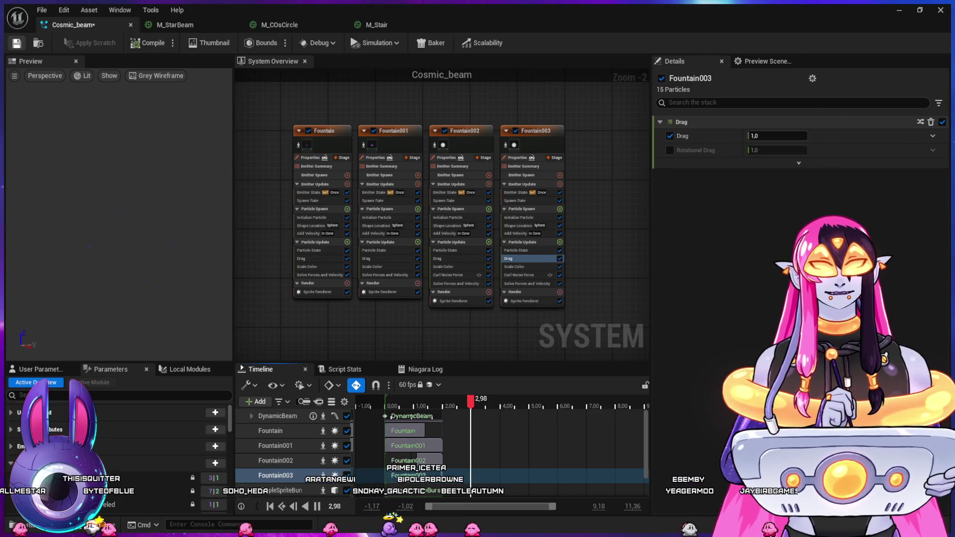
pyautogui.click(899, 11)
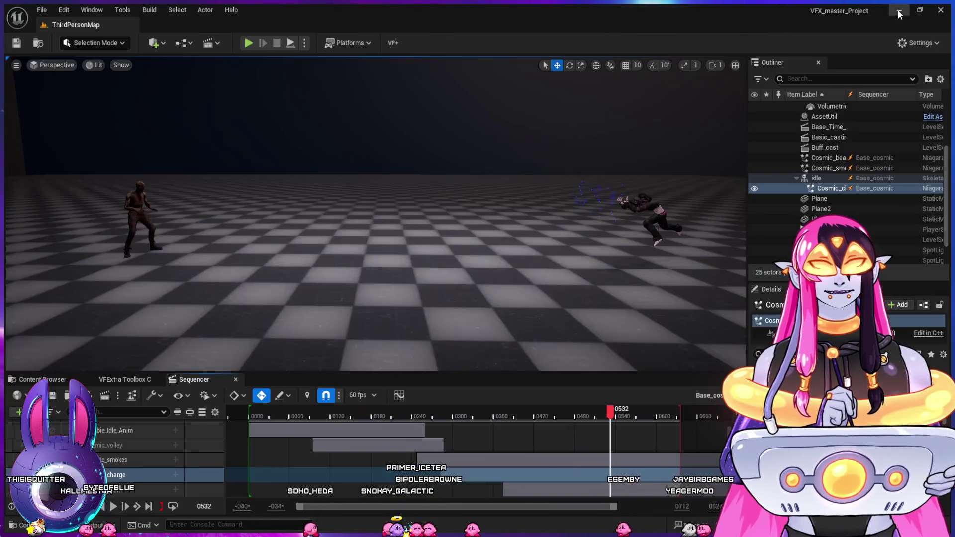
# Replay the beam shot in the Sequencer from around frames 0420 and 0271
pyautogui.click(544, 417)
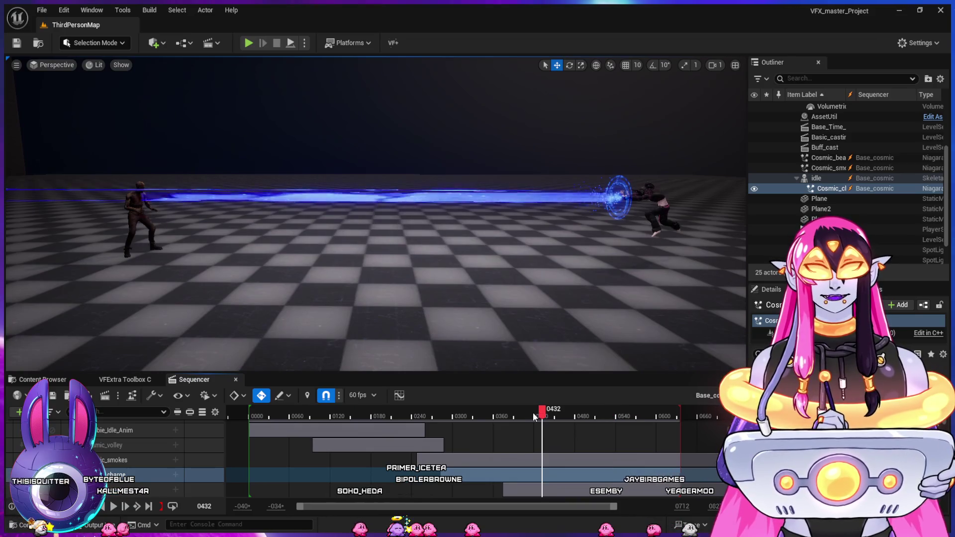
pyautogui.click(489, 417)
pyautogui.press('space')
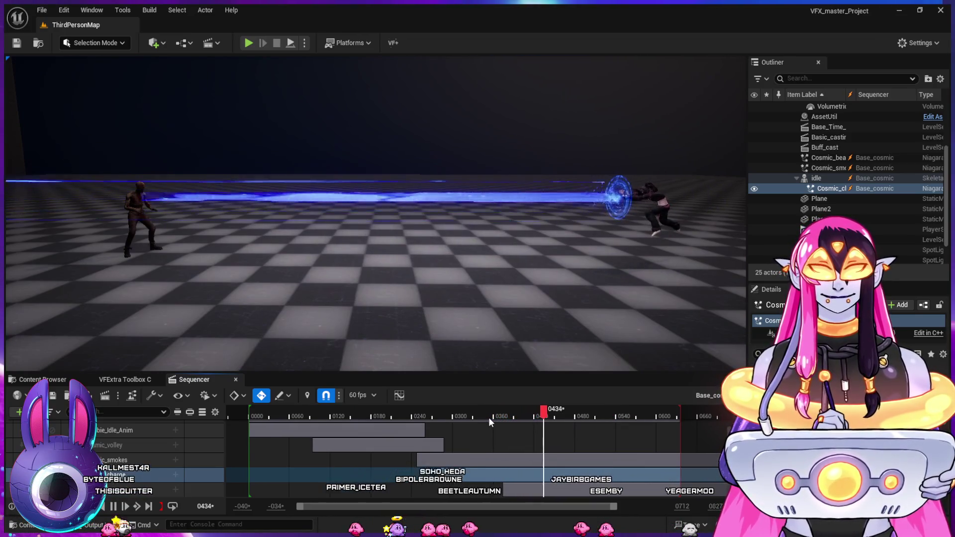
pyautogui.press('space')
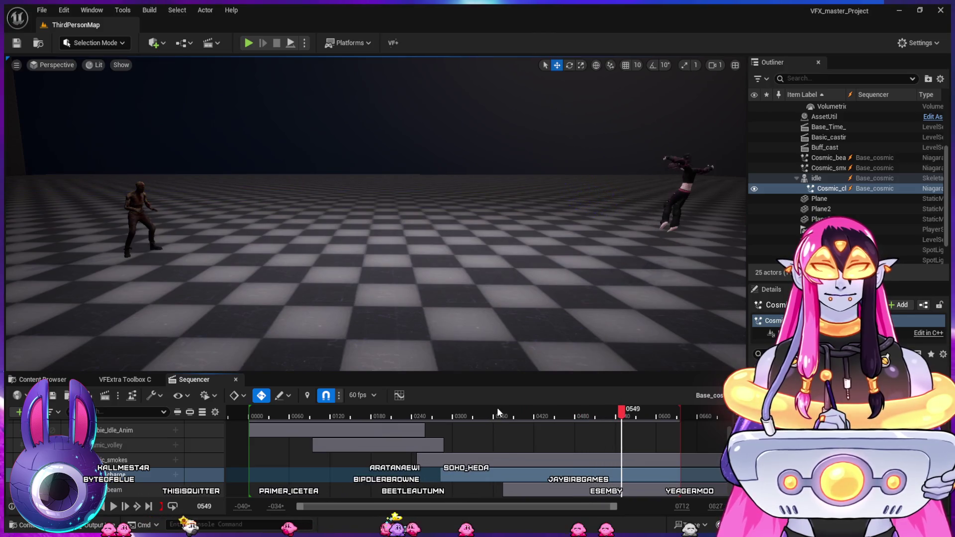
pyautogui.click(431, 413)
pyautogui.press('space')
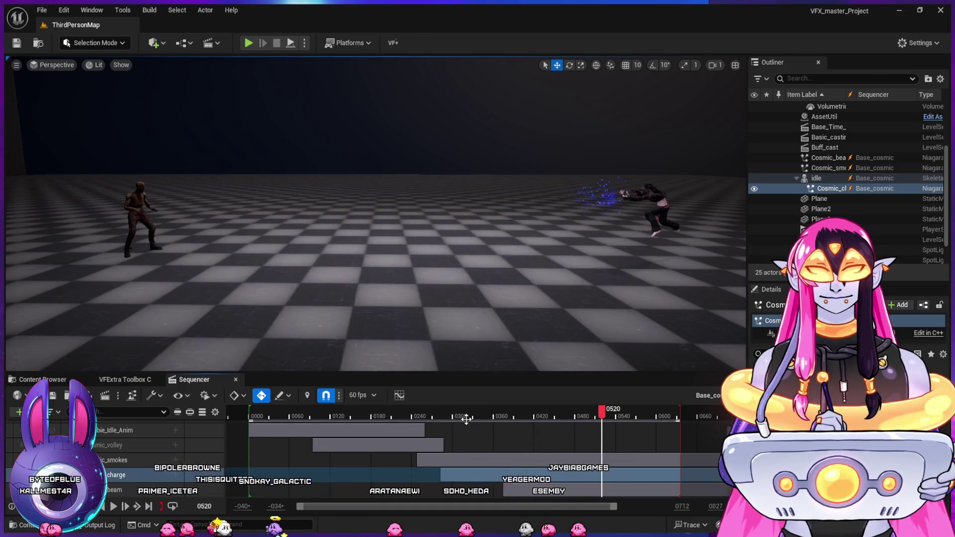
pyautogui.click(435, 413)
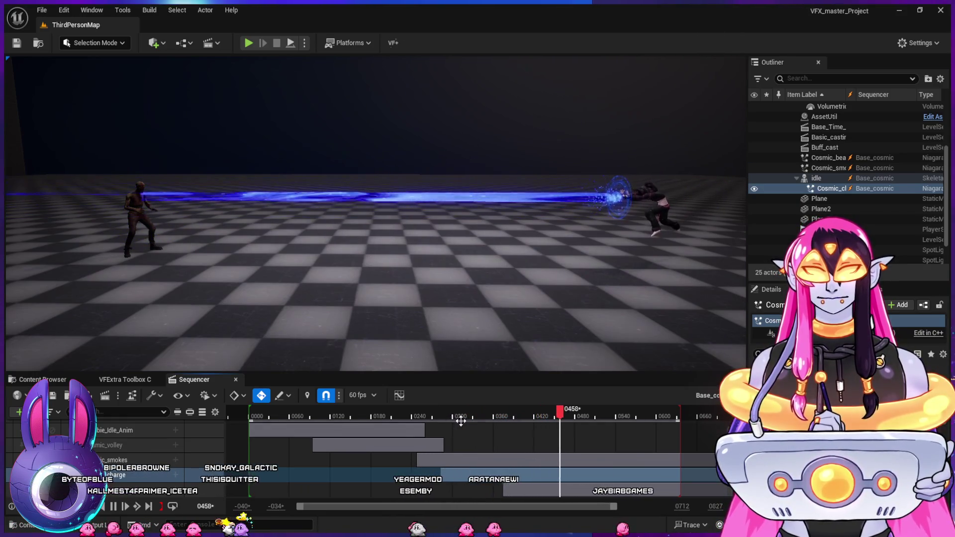
pyautogui.press('space')
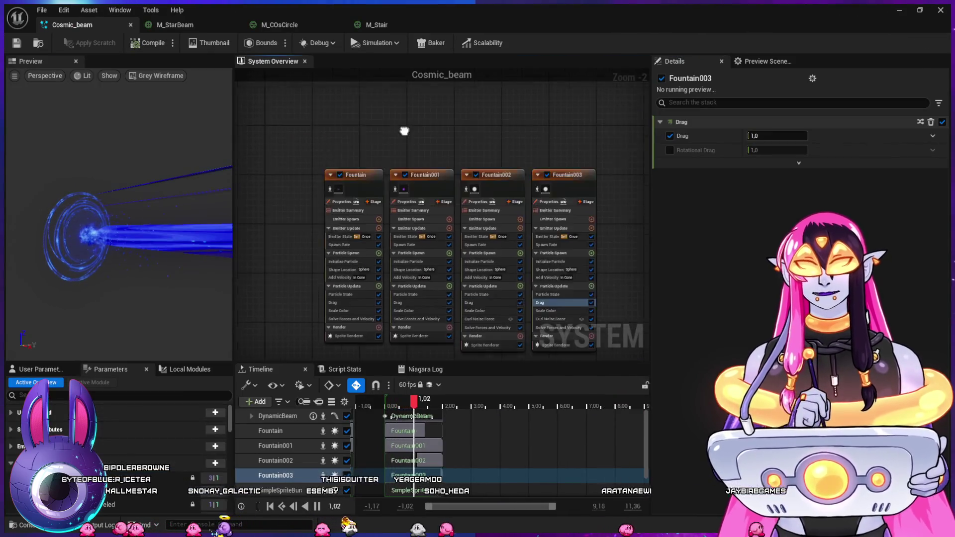
# Duplicate DynamicBeam as DynamicBeam001 and place it beside the original emitter
pyautogui.click(411, 417)
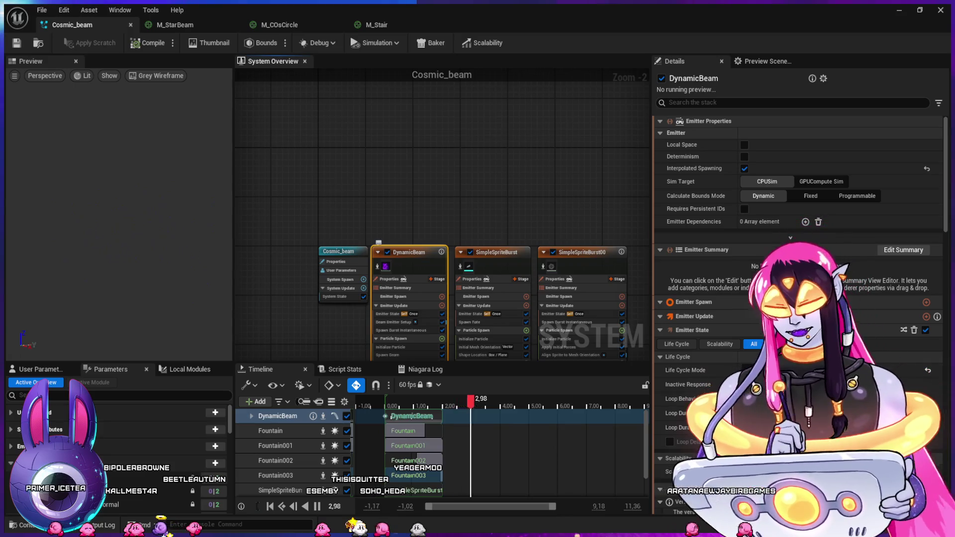
pyautogui.moveTo(453, 170)
pyautogui.mouseDown()
pyautogui.moveTo(486, 149)
pyautogui.moveTo(540, 41)
pyautogui.mouseUp()
pyautogui.moveTo(427, 122); pyautogui.dragTo(488, 122)
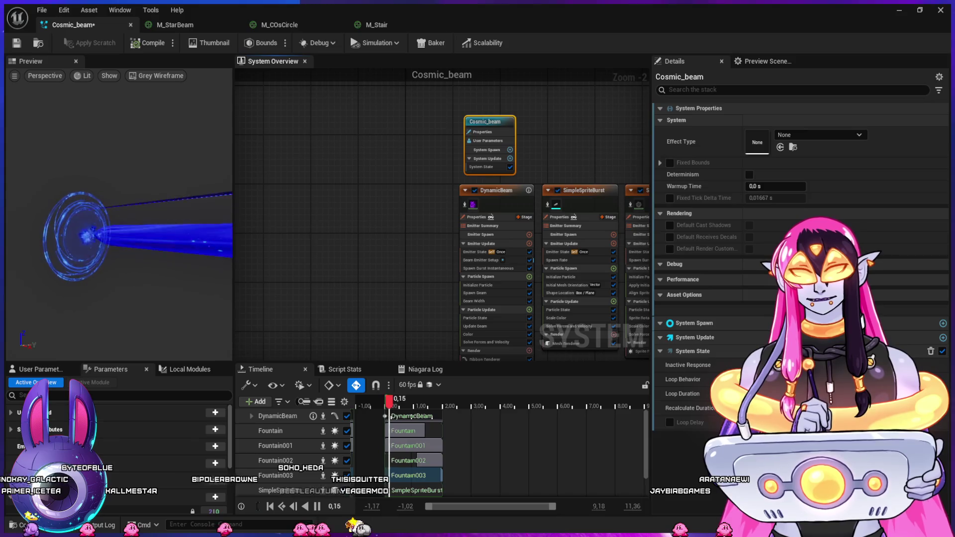
pyautogui.press('Escape')
pyautogui.hotkey('ctrl', 'd')
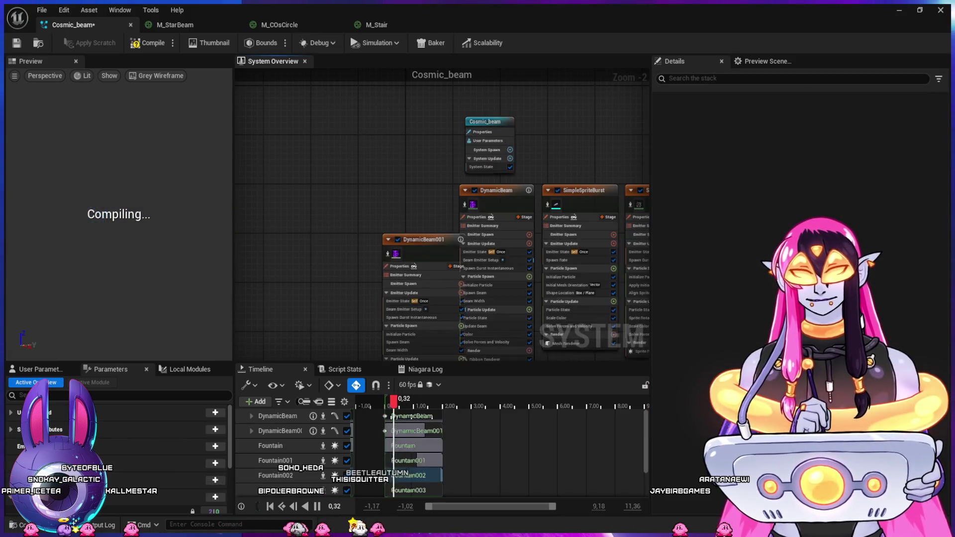
pyautogui.moveTo(423, 239); pyautogui.dragTo(415, 191)
pyautogui.moveTo(436, 141); pyautogui.dragTo(424, 97)
# Replace DynamicBeam001's ribbon material M_Stair with M_Swoosh
pyautogui.click(383, 315)
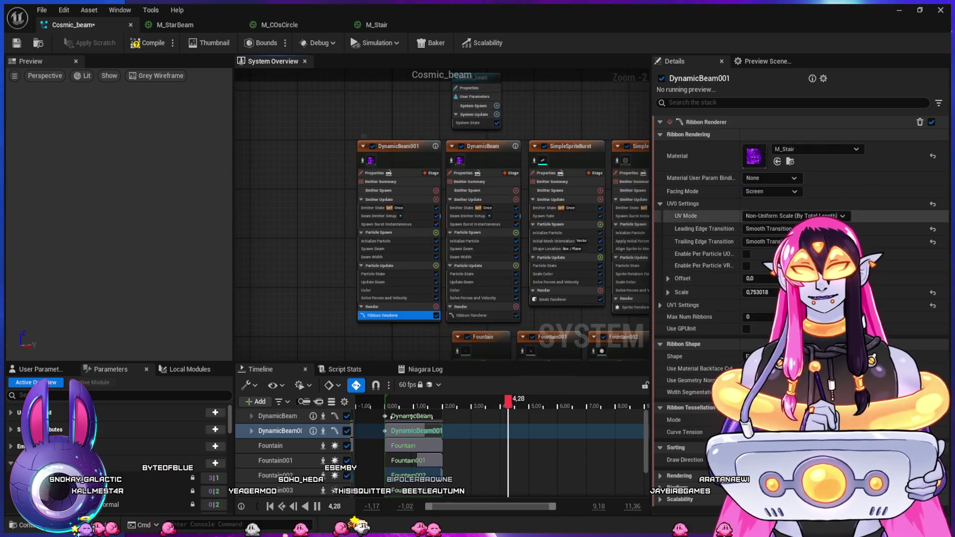
pyautogui.click(697, 155)
pyautogui.hotkey('ctrl', 'space')
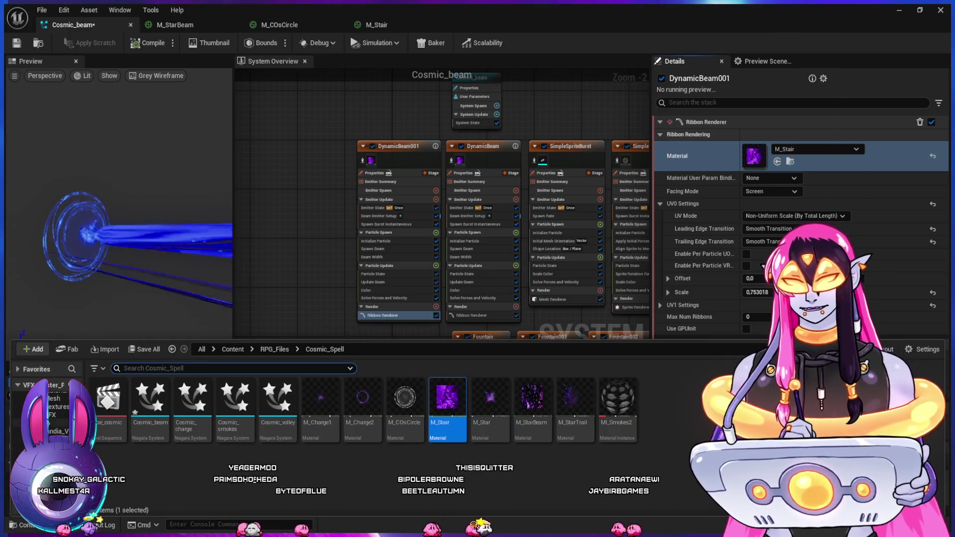
pyautogui.hotkey('alt', 'Left')
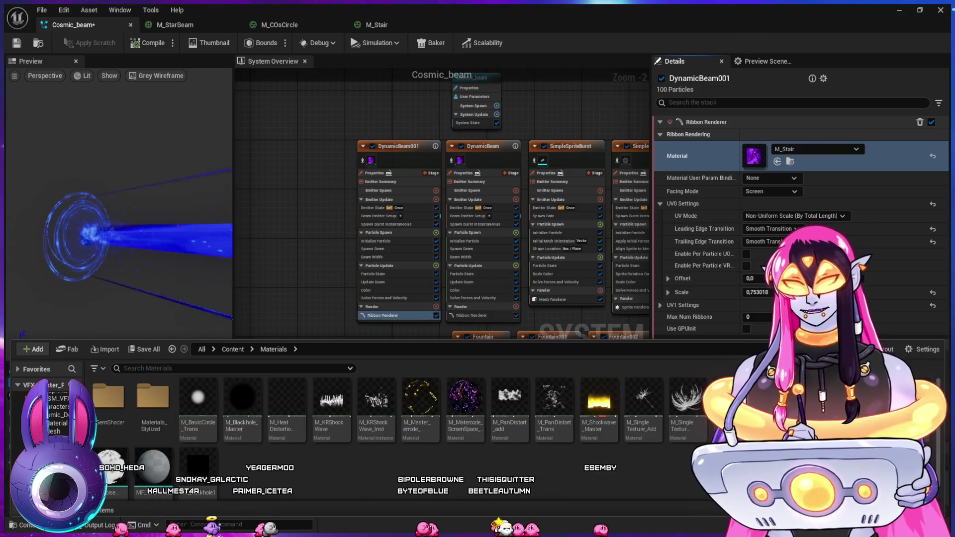
pyautogui.click(57, 424)
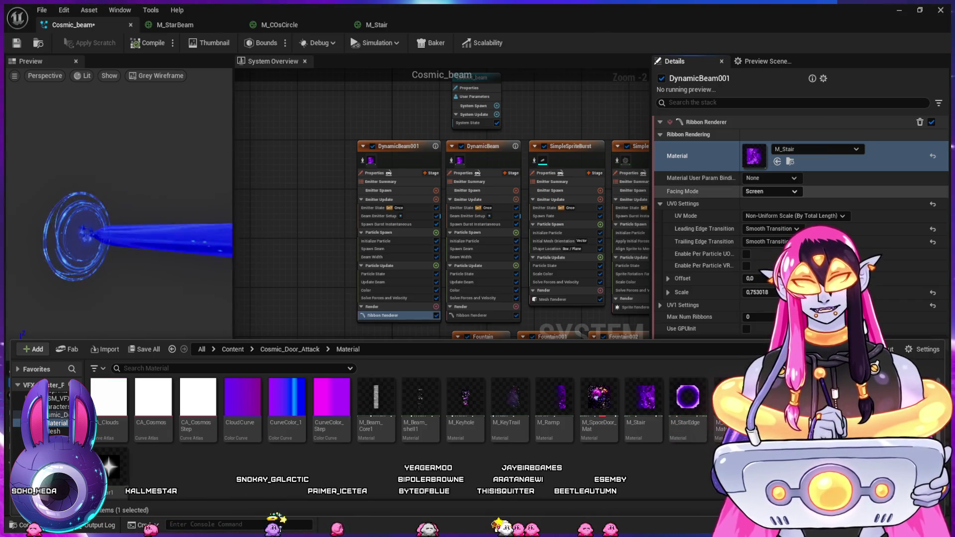
pyautogui.hotkey('ctrl', 'space')
pyautogui.hotkey('ctrl', 'v')
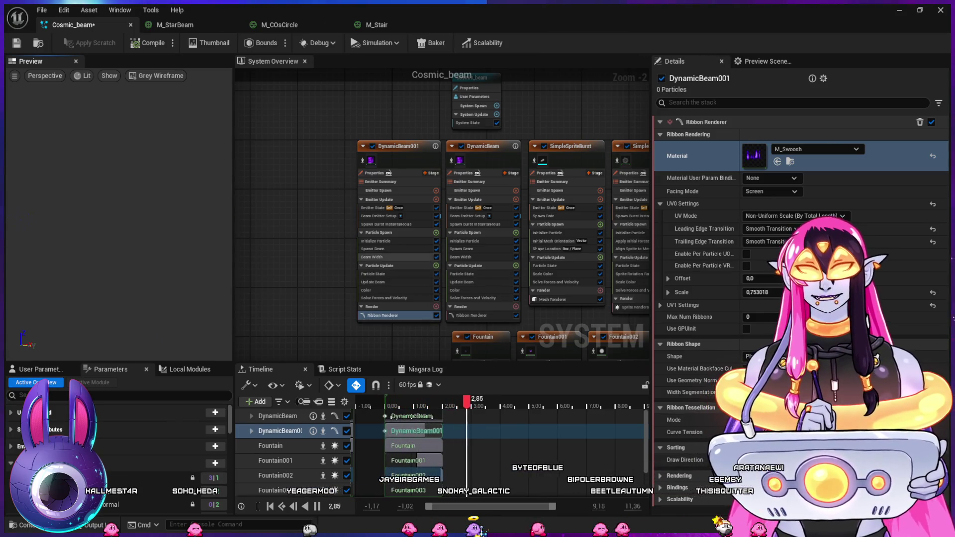
pyautogui.click(383, 241)
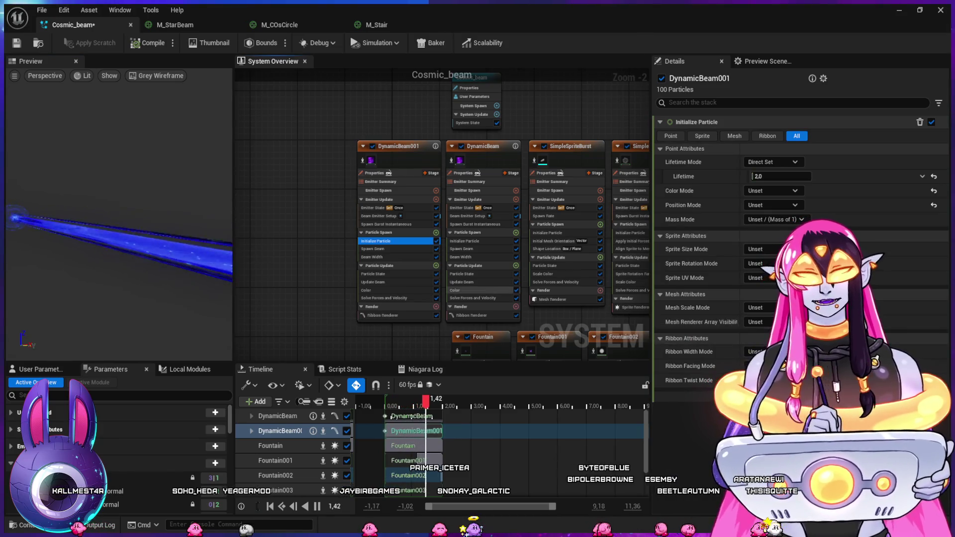
# Drop M_Beam_shell1 into DynamicBeam001's ribbon Material slot and open its material graph
pyautogui.click(383, 257)
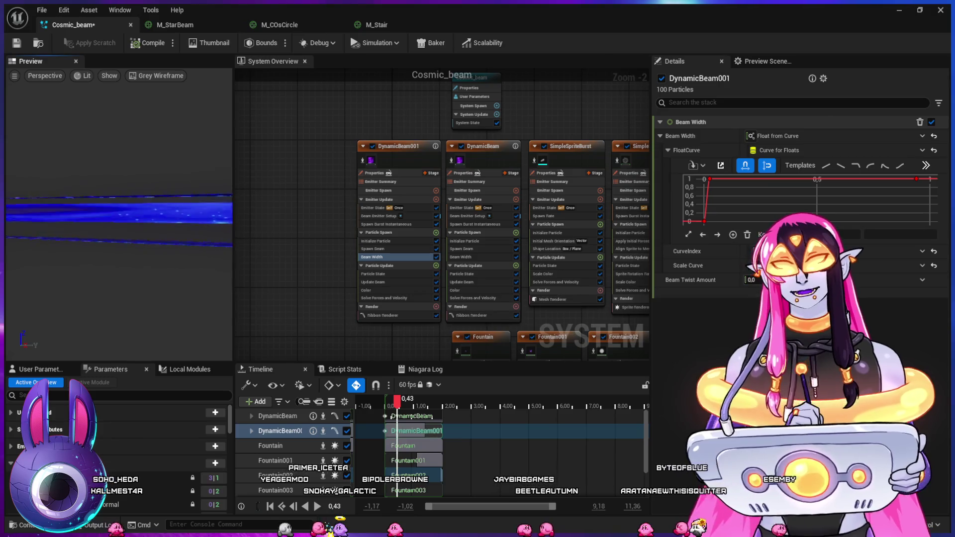
pyautogui.click(383, 315)
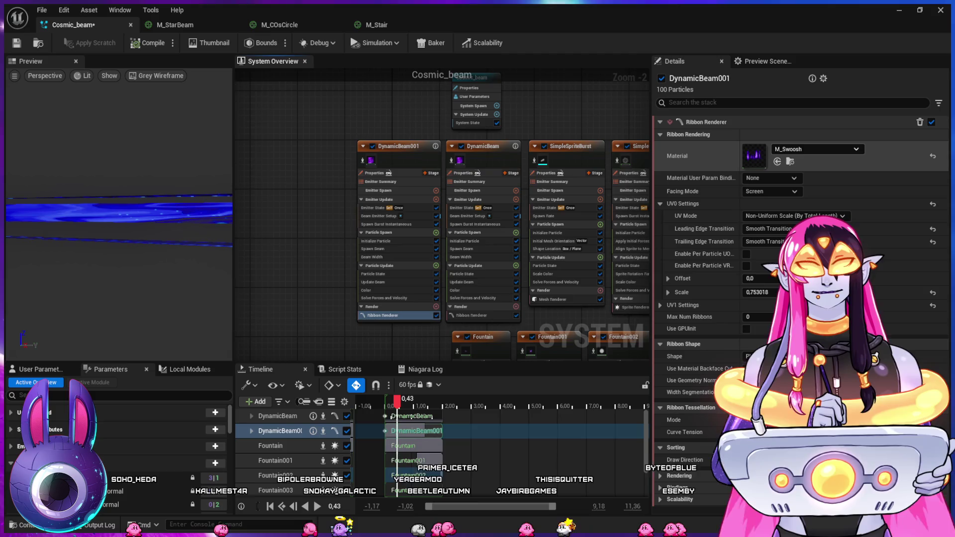
pyautogui.click(677, 156)
pyautogui.hotkey('ctrl', 'space')
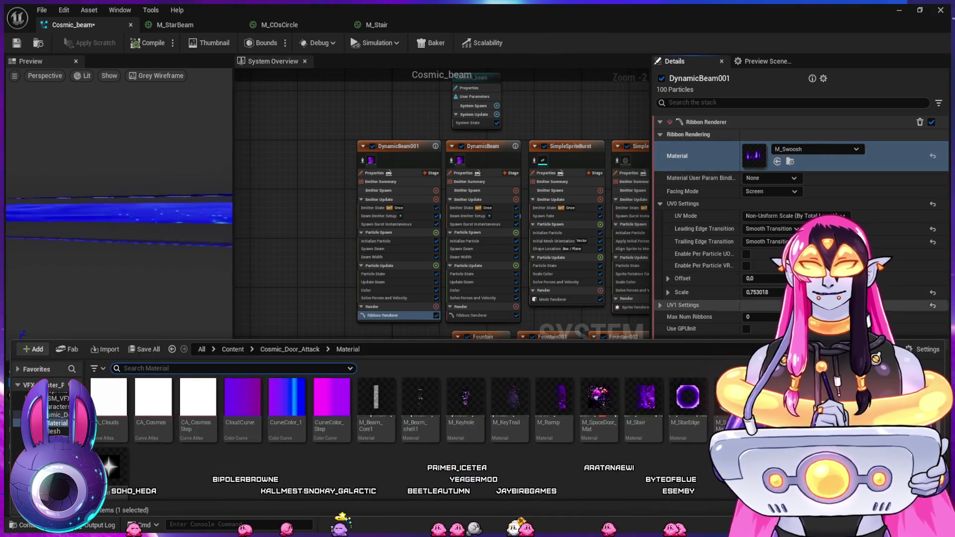
pyautogui.click(420, 400)
pyautogui.moveTo(420, 401); pyautogui.dragTo(754, 155)
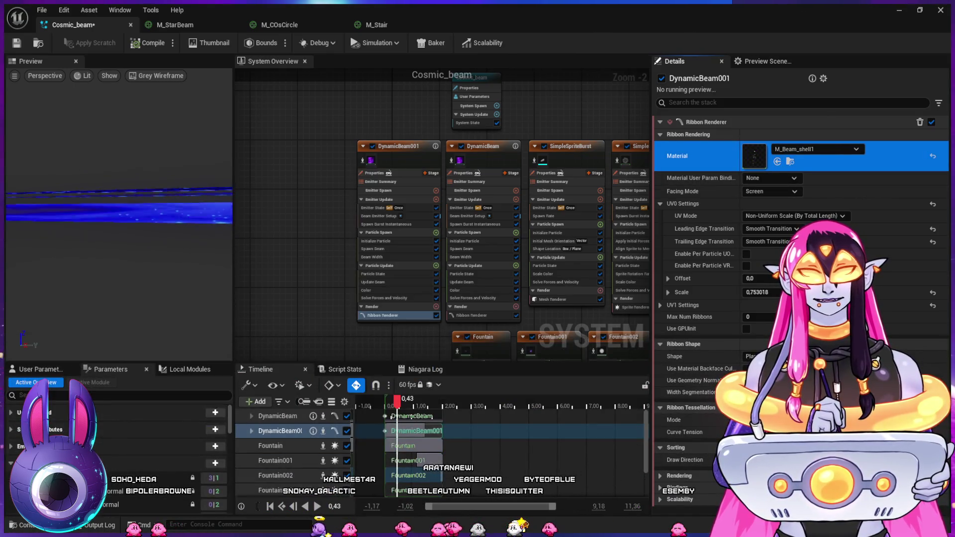
pyautogui.doubleClick(754, 155)
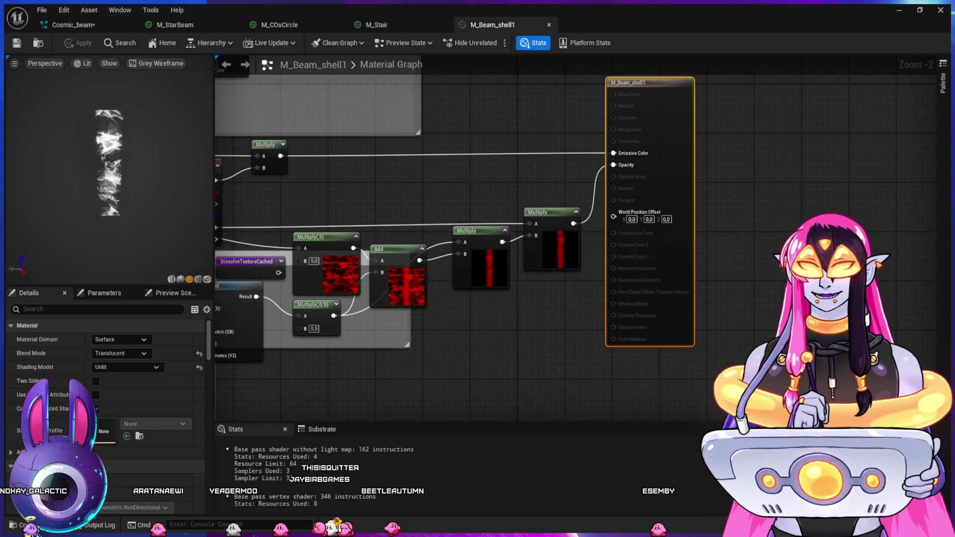
pyautogui.hotkey('ctrl', 'w')
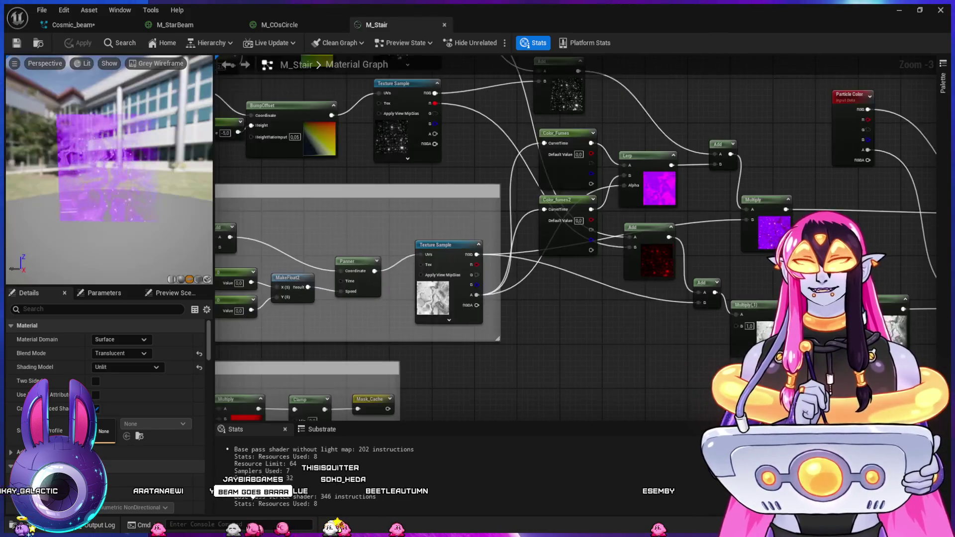
pyautogui.click(74, 24)
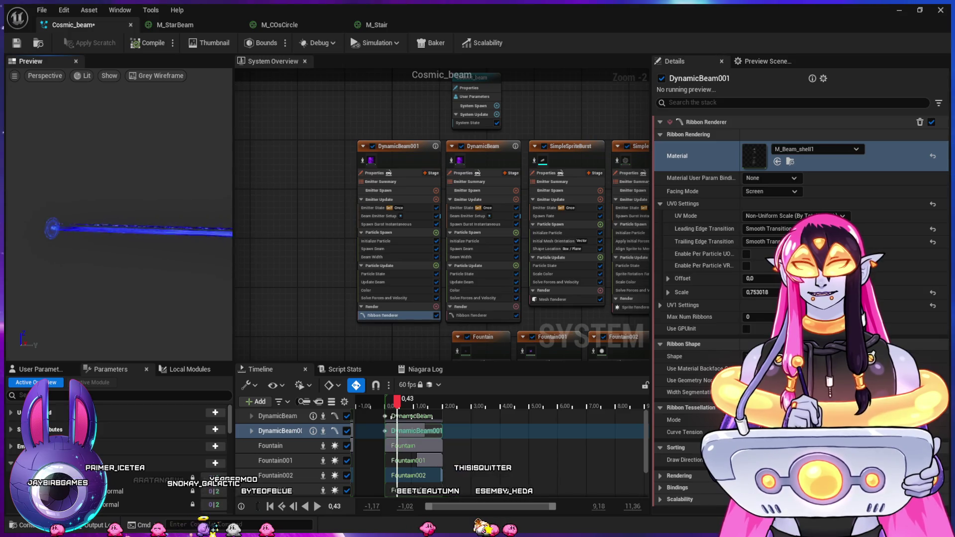
# Set the ribbon's UV0 scale to 0 and assign M_PanDistort_Trans as its material
pyautogui.click(761, 292)
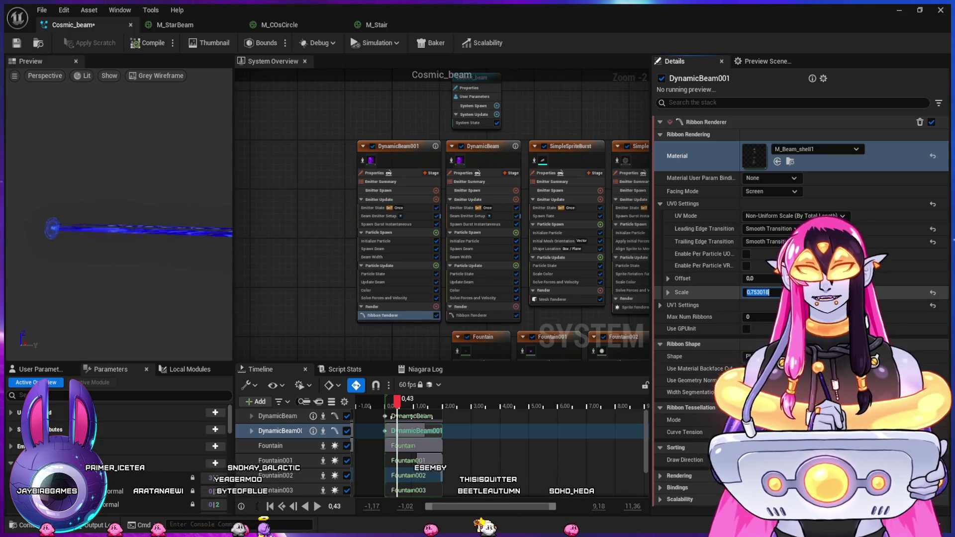
pyautogui.write('0')
pyautogui.press('Return')
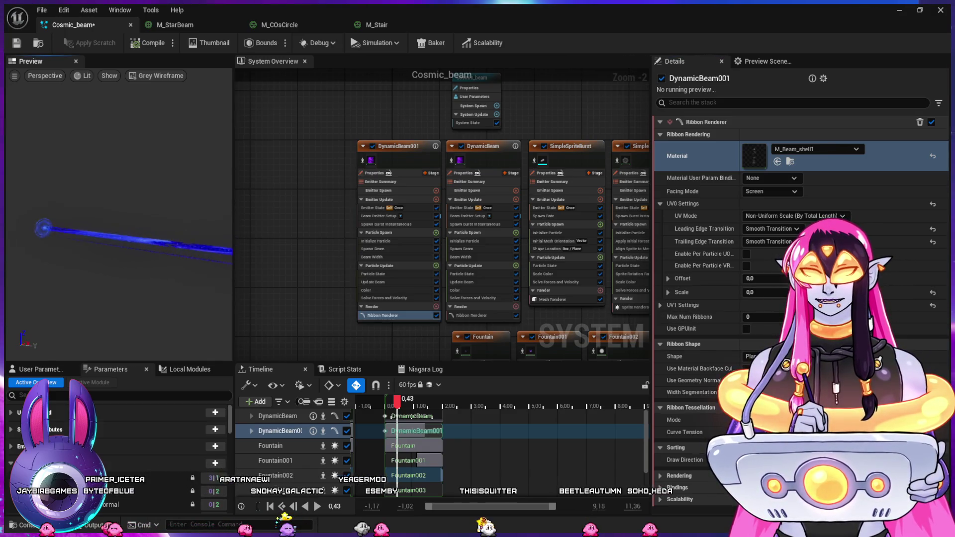
pyautogui.click(790, 161)
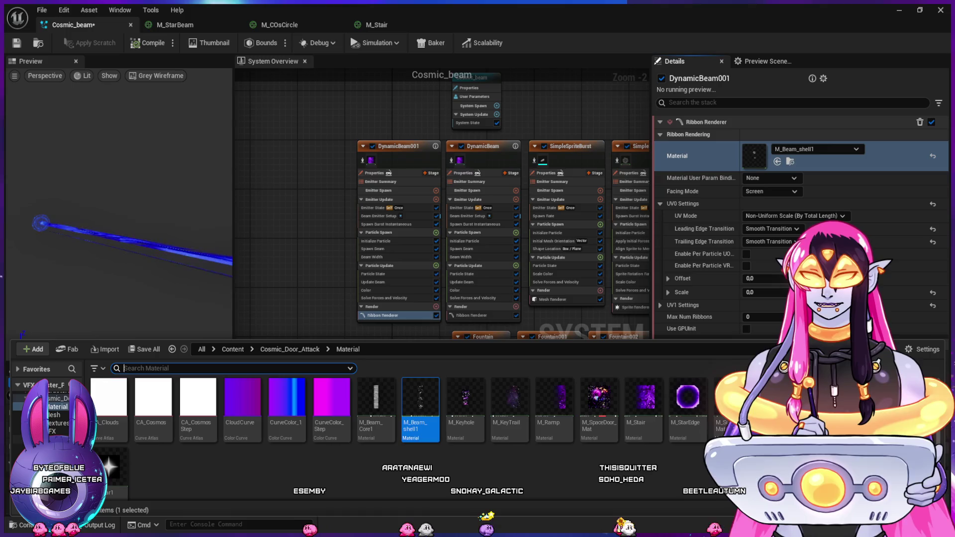
pyautogui.click(55, 432)
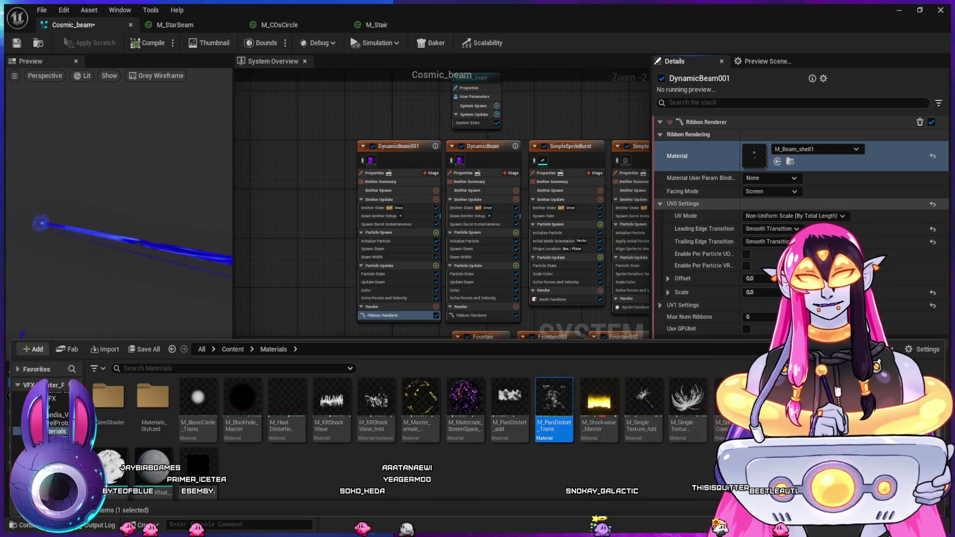
pyautogui.click(777, 162)
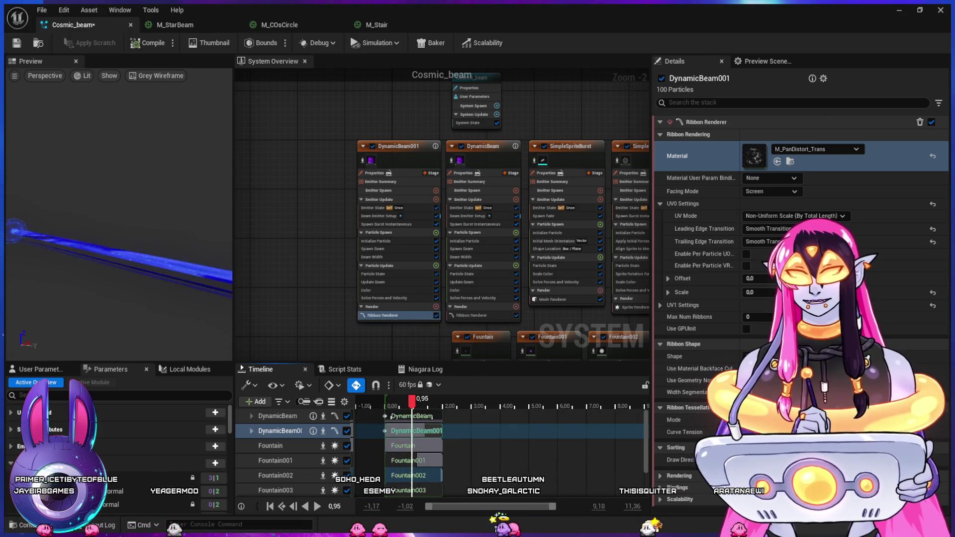
# In DynamicBeam001's ribbon renderer, set the UV1 scale to 1
pyautogui.click(398, 316)
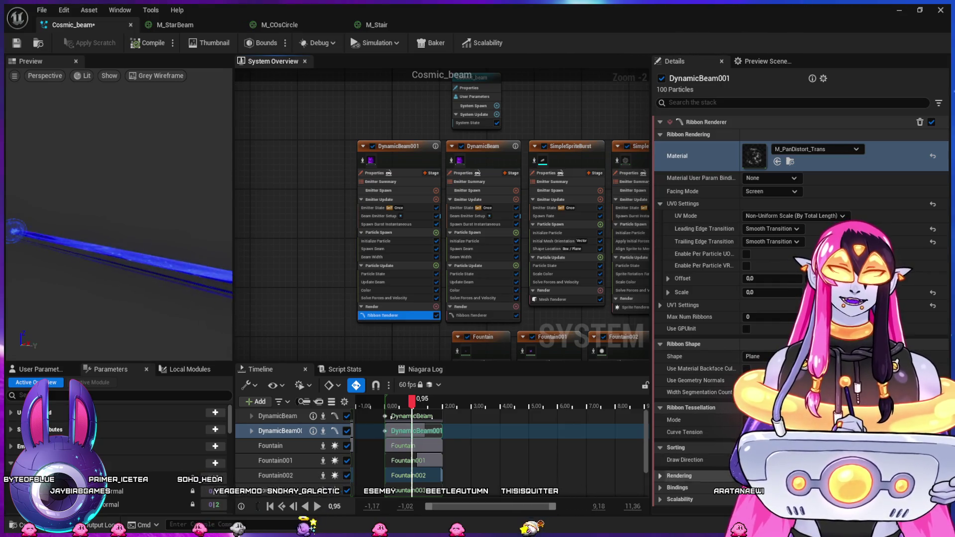
pyautogui.scroll(-2, 795, 248)
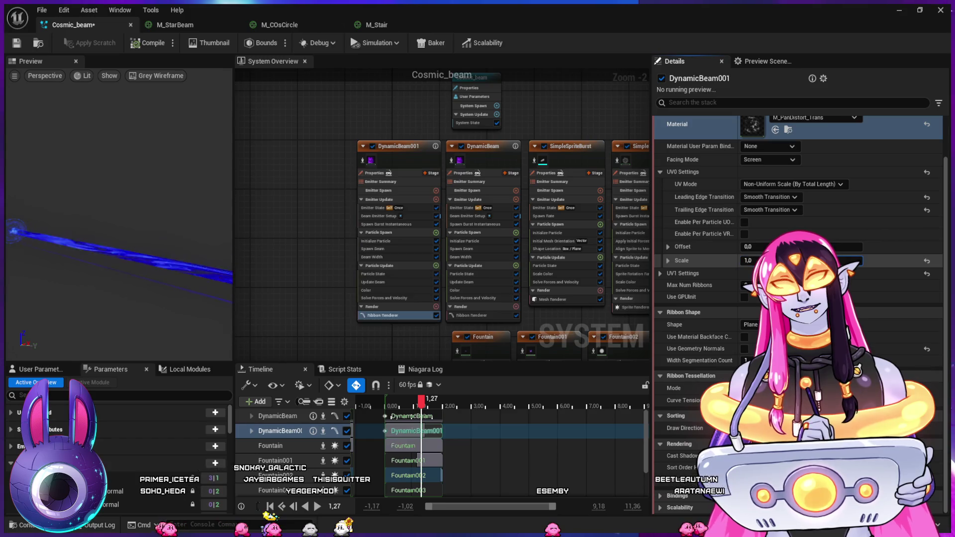
pyautogui.click(660, 273)
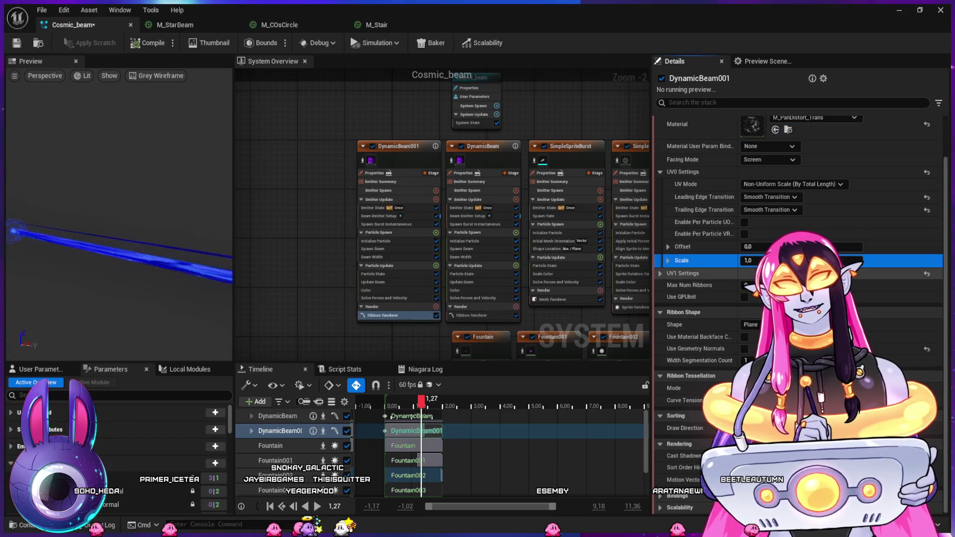
pyautogui.click(748, 361)
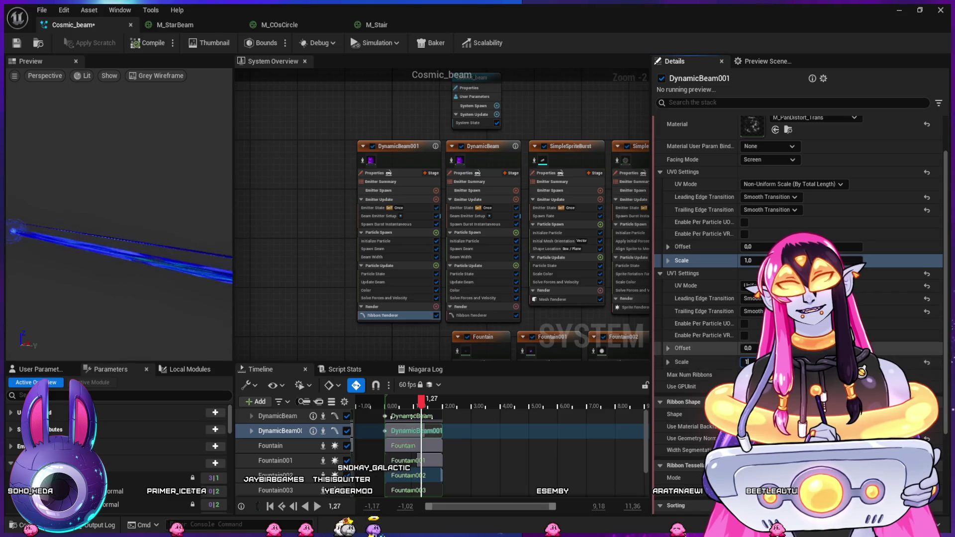
pyautogui.write('1')
pyautogui.press('Return')
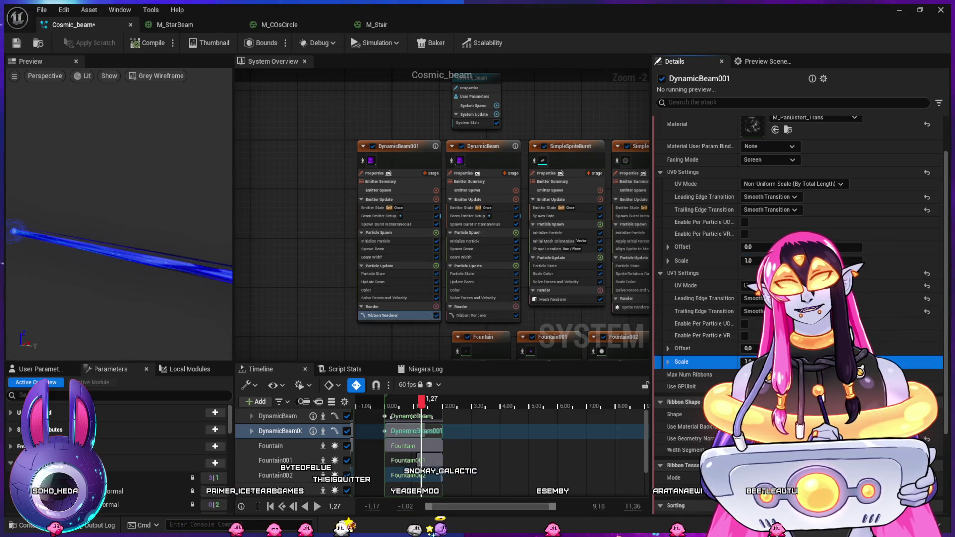
# Paste a Spawn Burst Instantaneous 001 module, preview the beam, and select the ribbon's Material property
pyautogui.hotkey('ctrl', 'v')
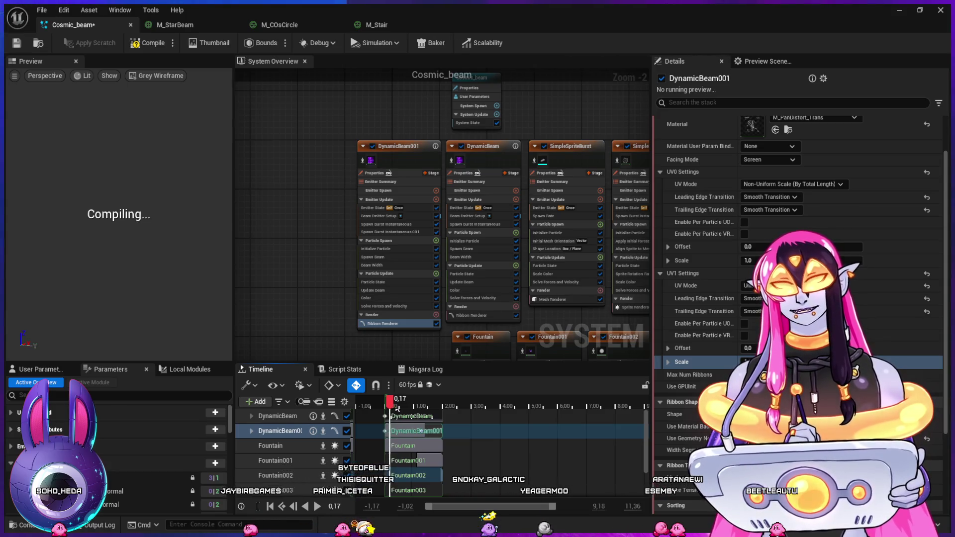
pyautogui.moveTo(397, 409); pyautogui.dragTo(410, 411)
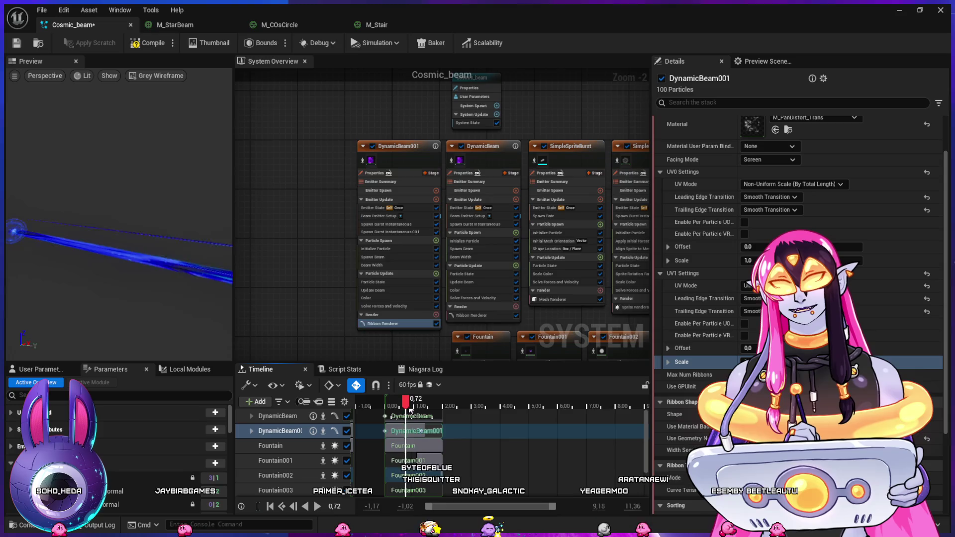
pyautogui.moveTo(120, 299)
pyautogui.mouseDown()
pyautogui.moveTo(104, 312)
pyautogui.moveTo(95, 295)
pyautogui.mouseUp()
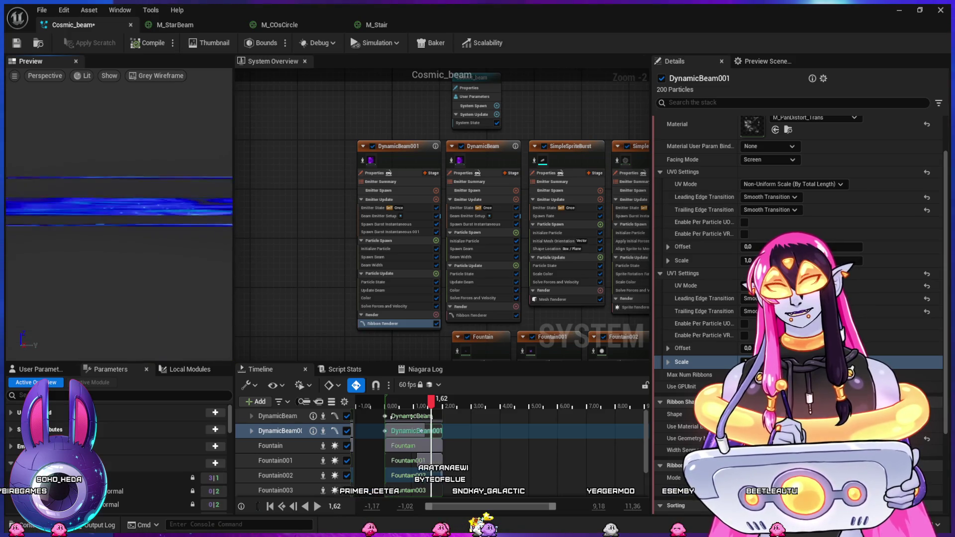
pyautogui.click(378, 298)
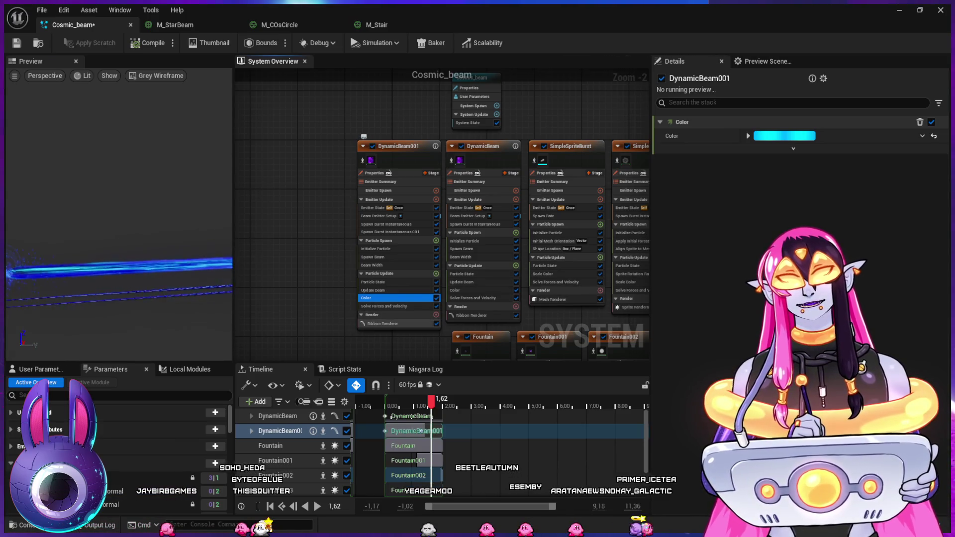
pyautogui.click(393, 324)
pyautogui.click(696, 156)
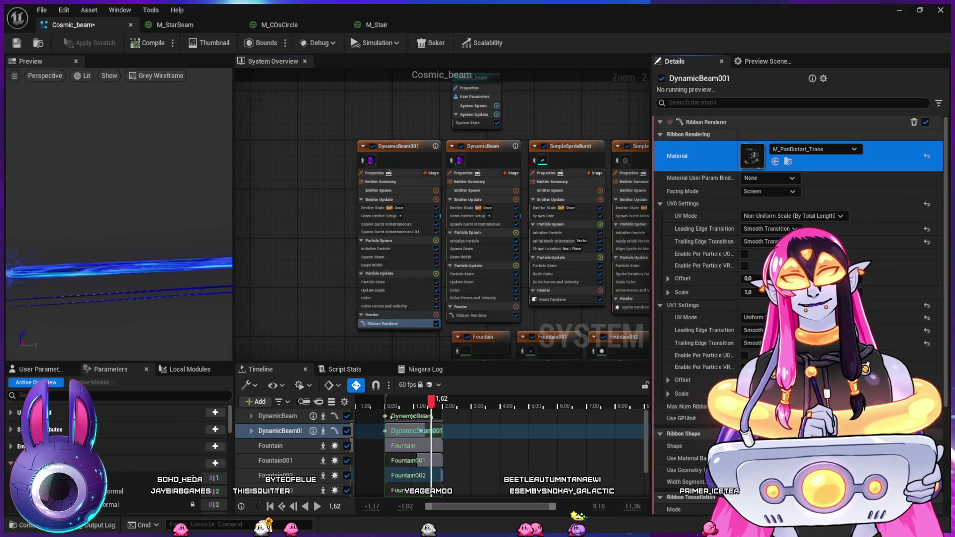
pyautogui.doubleClick(752, 156)
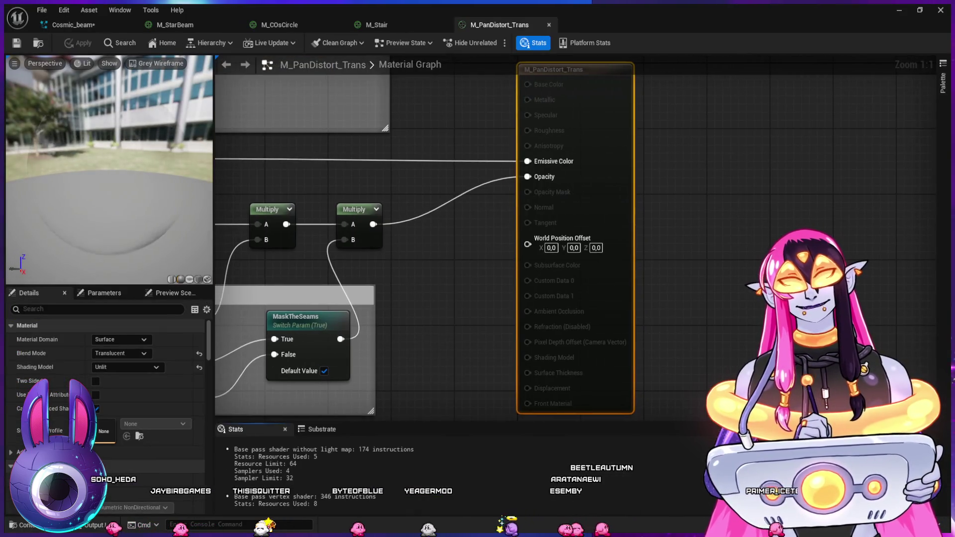
pyautogui.scroll(-2, 497, 238)
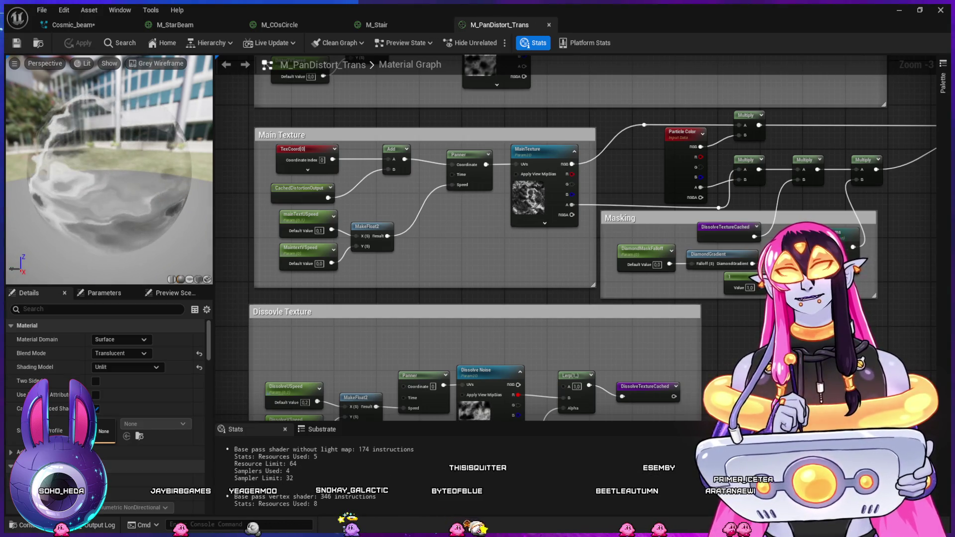
pyautogui.hotkey('ctrl', 'w')
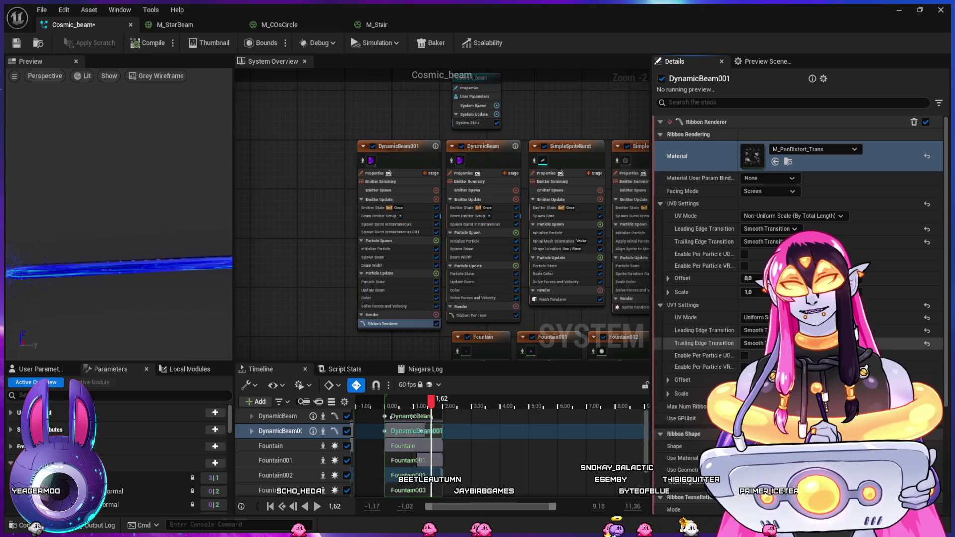
# Change DynamicBeam001's ribbon UV0 Scale to -1.0, then return to the ThirdPersonMap level editor
pyautogui.click(704, 330)
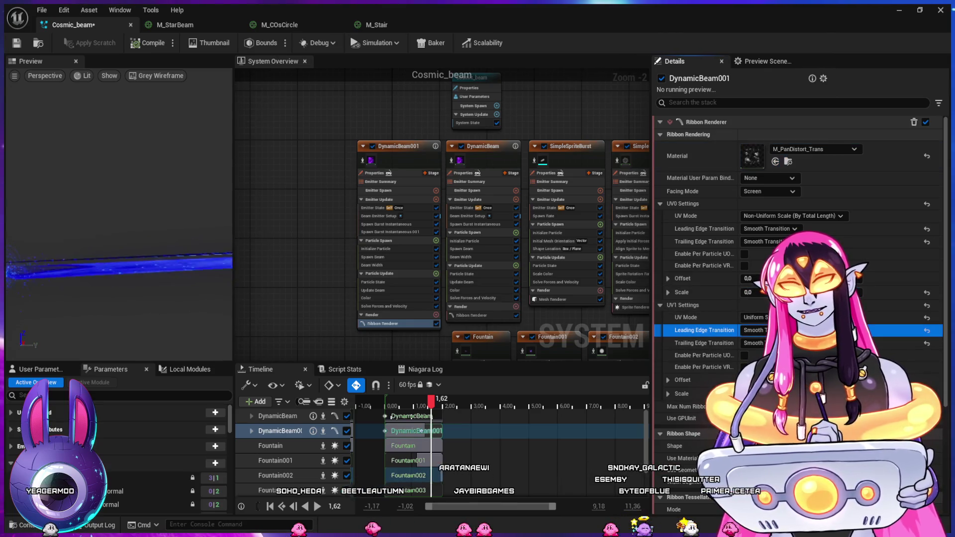
pyautogui.click(704, 241)
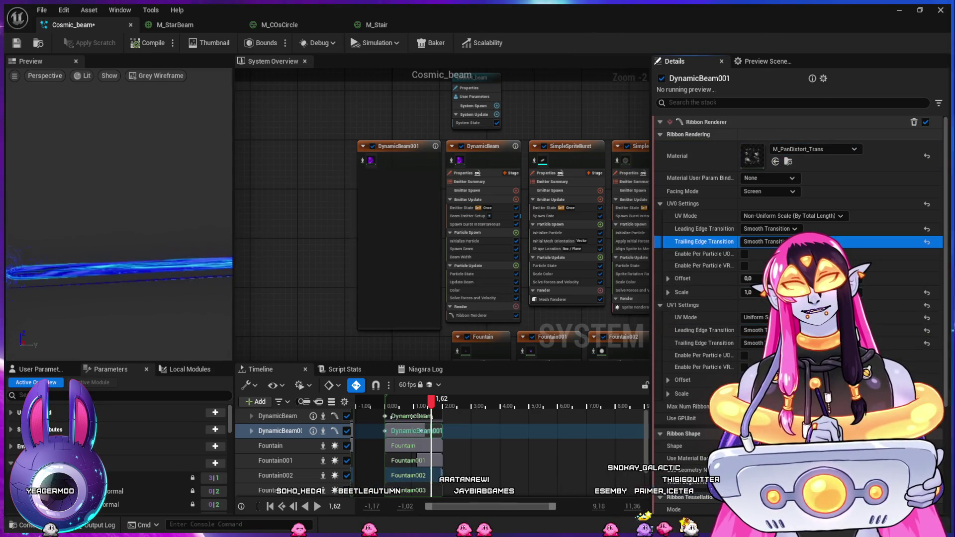
pyautogui.click(748, 292)
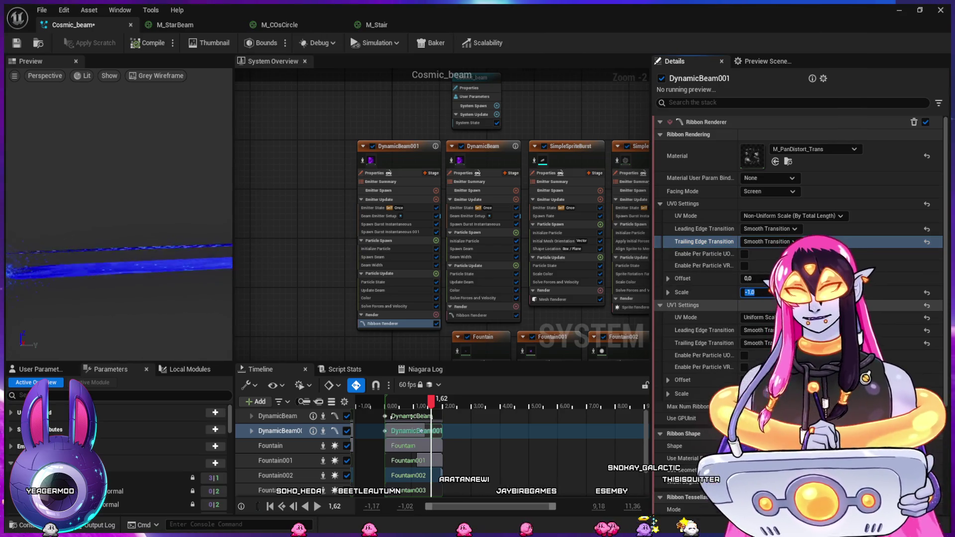
pyautogui.press('Return')
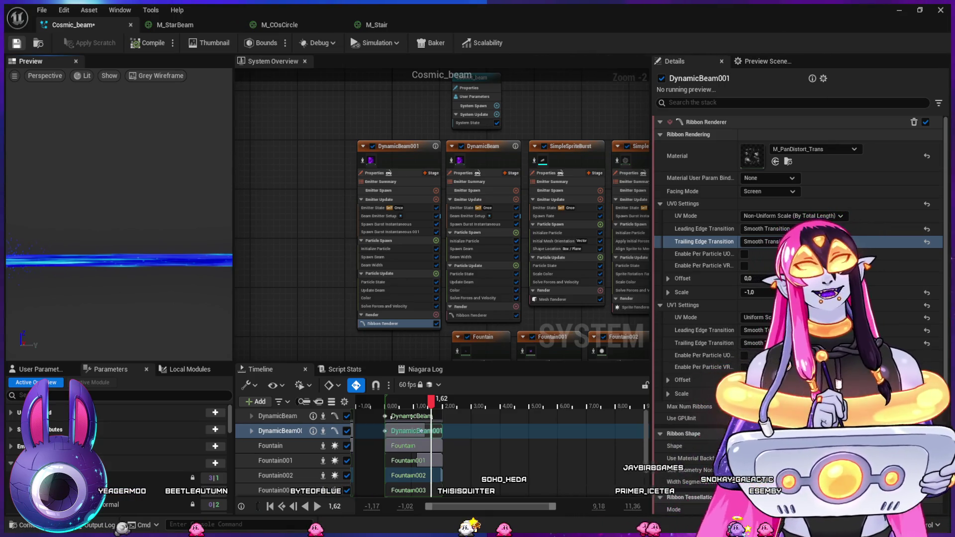
pyautogui.hotkey('alt', 'Tab')
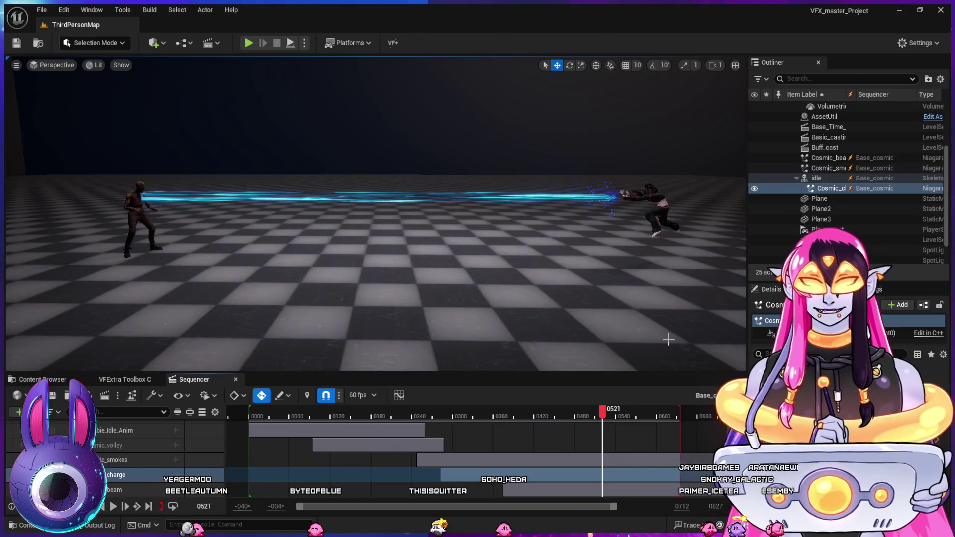
# Scrub the sequence back to around frame 0300 and play the beam shot twice, stopping near 0554
pyautogui.moveTo(514, 413)
pyautogui.mouseDown()
pyautogui.moveTo(501, 415)
pyautogui.moveTo(530, 427)
pyautogui.mouseUp()
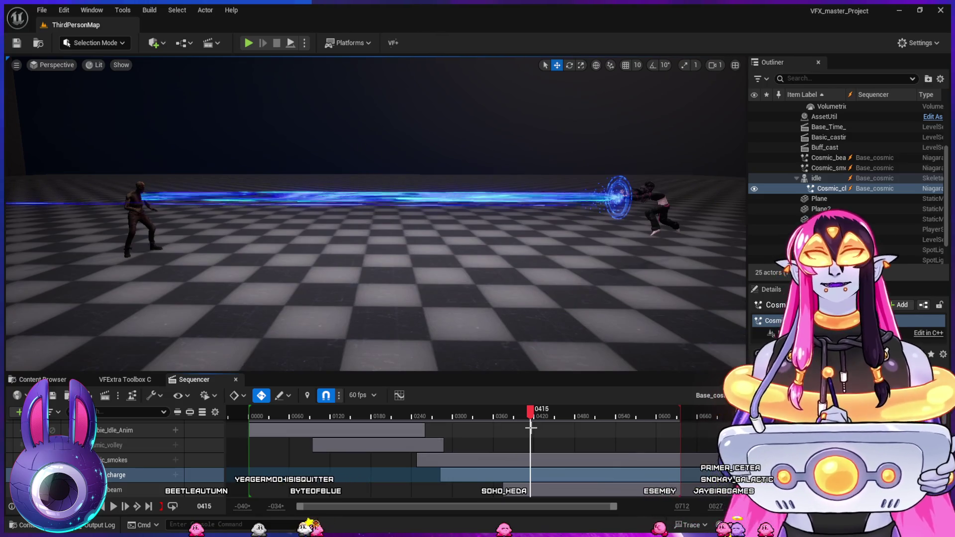
pyautogui.click(455, 413)
pyautogui.press('space')
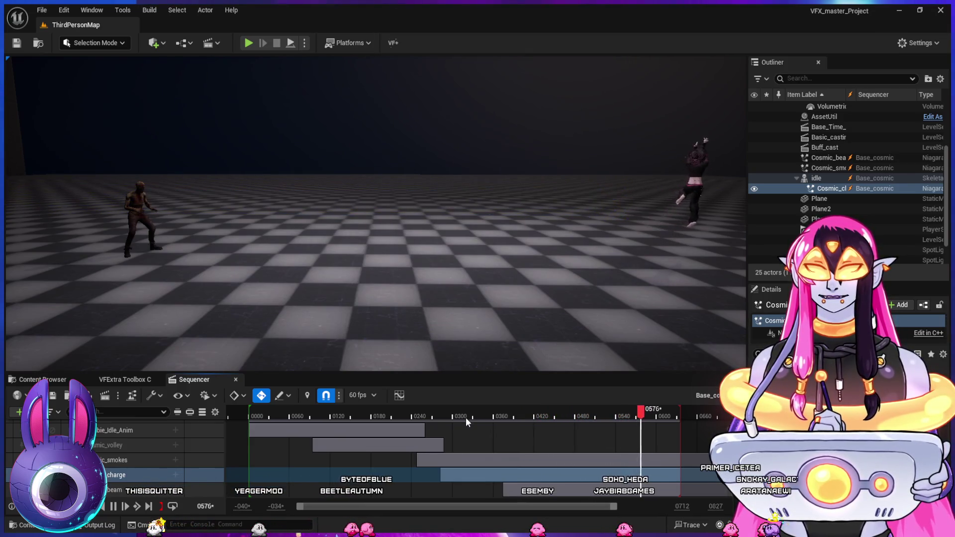
pyautogui.press('space')
pyautogui.click(426, 416)
pyautogui.press('space')
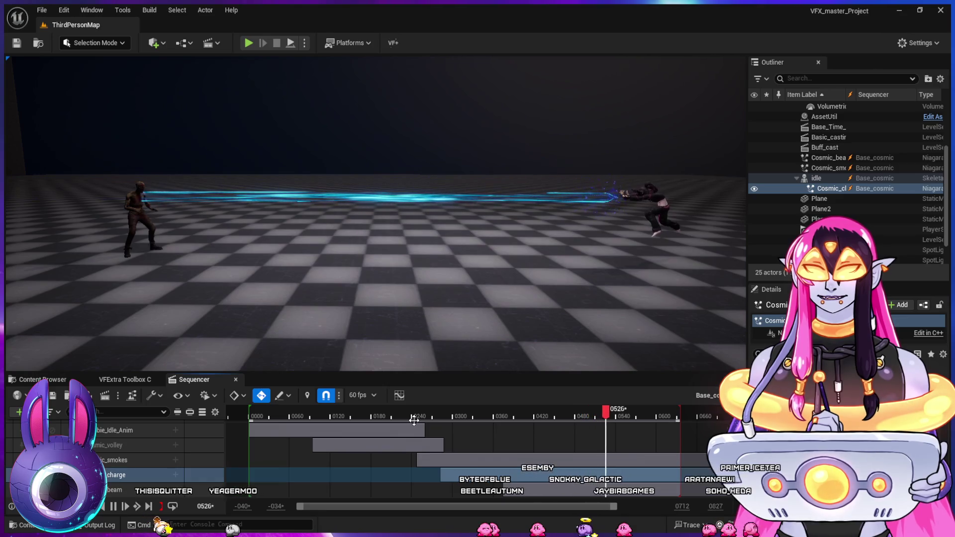
pyautogui.press('space')
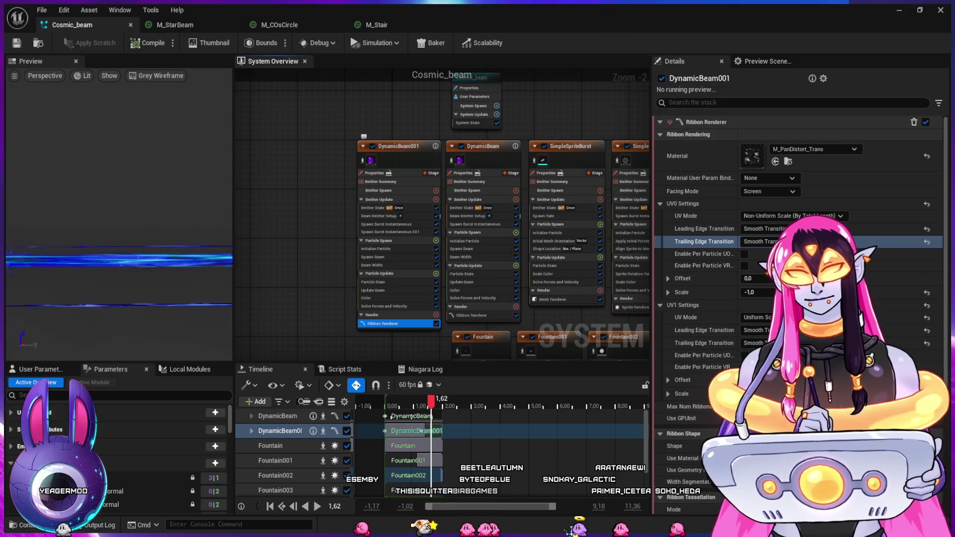
# Review the beam emitter's modules, recolour its Color module a deeper blue, and return to the level
pyautogui.click(380, 216)
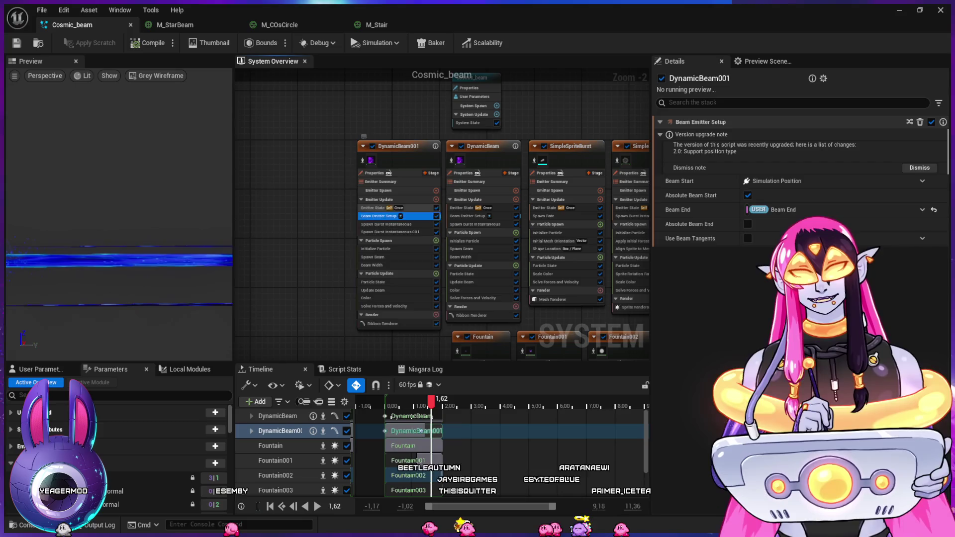
pyautogui.click(374, 208)
pyautogui.click(373, 257)
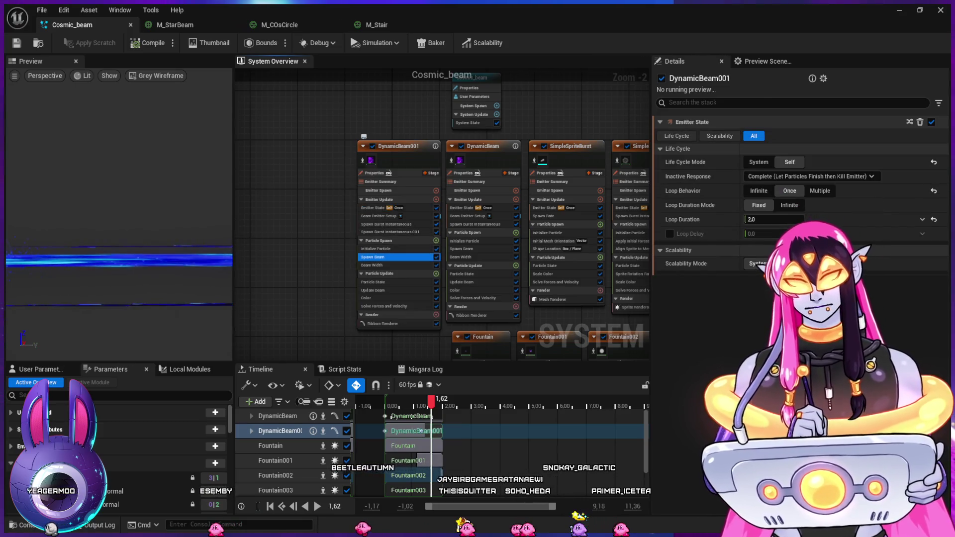
pyautogui.click(373, 249)
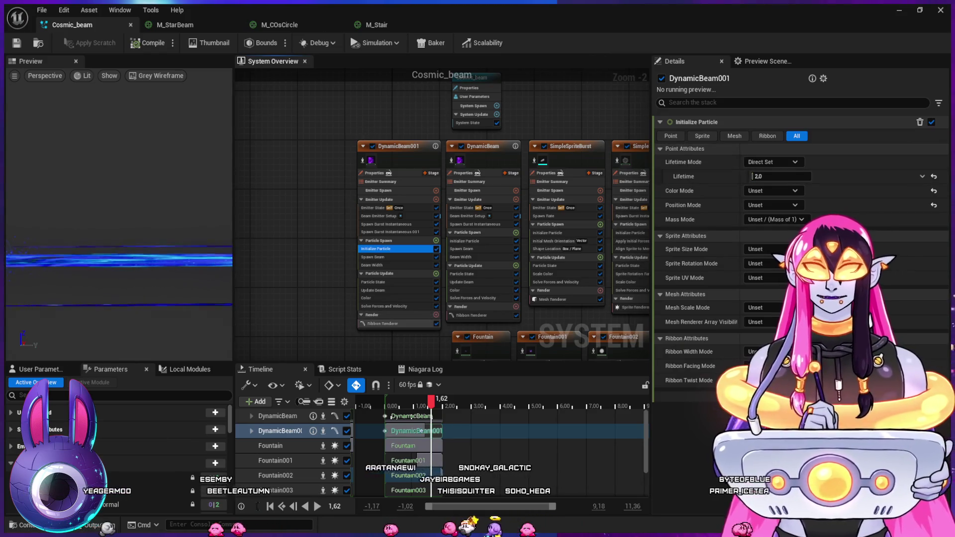
pyautogui.click(371, 298)
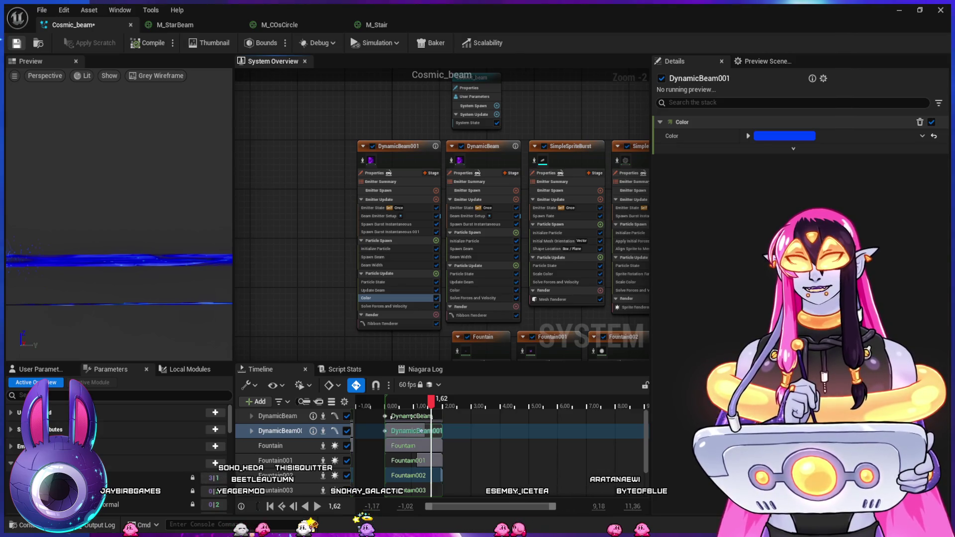
pyautogui.hotkey('alt', 'Tab')
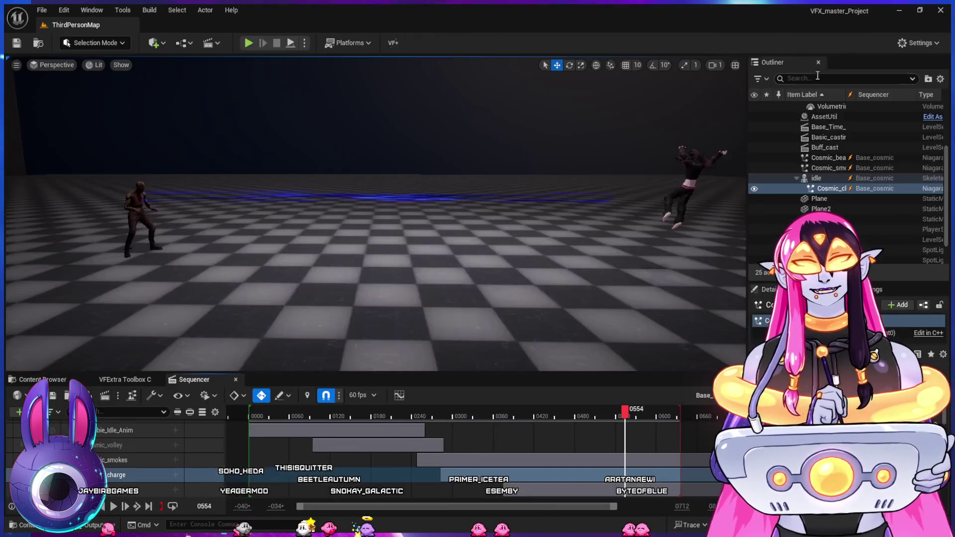
# Scrub back to frame 0368, play the deeper-blue beam, then jump back to frame 0419
pyautogui.moveTo(456, 418)
pyautogui.mouseDown()
pyautogui.moveTo(447, 414)
pyautogui.moveTo(551, 419)
pyautogui.mouseUp()
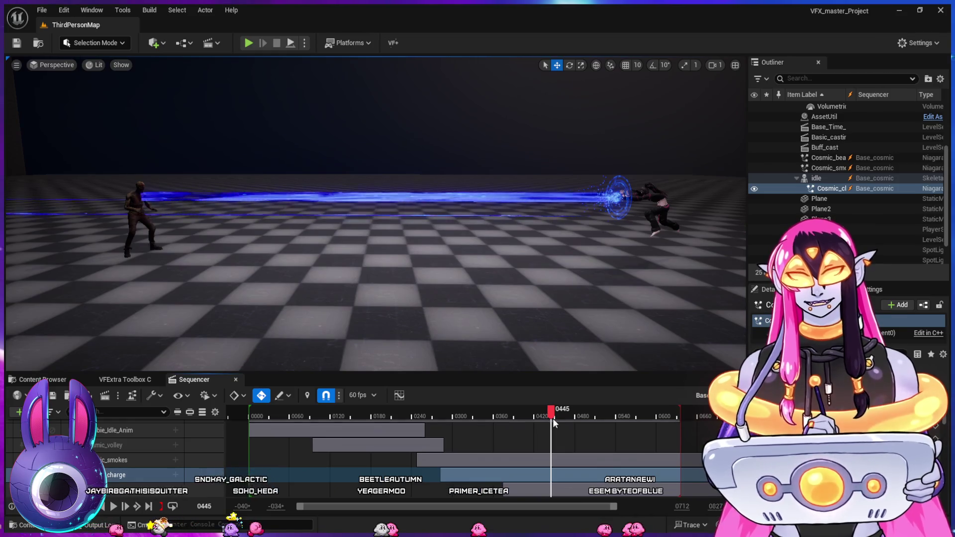
pyautogui.moveTo(551, 419); pyautogui.dragTo(498, 417)
pyautogui.press('space')
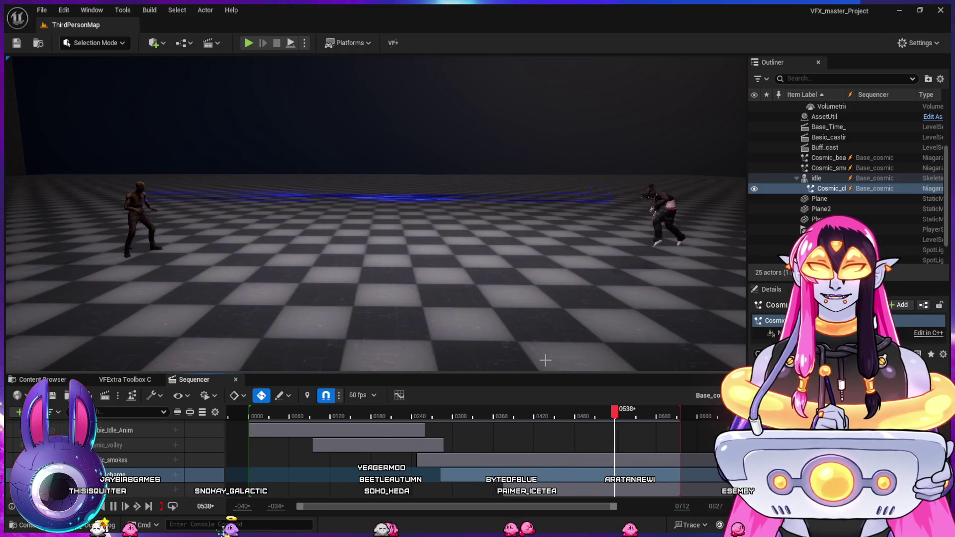
pyautogui.moveTo(541, 413); pyautogui.dragTo(640, 437)
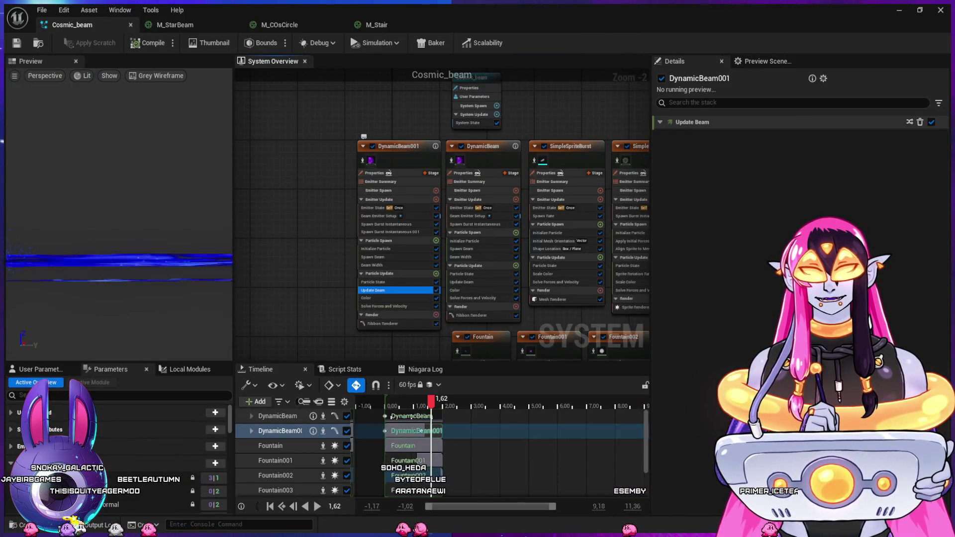
# Delete the second Spawn Burst Instantaneous module from DynamicBeam001 and return to the level editor
pyautogui.click(378, 315)
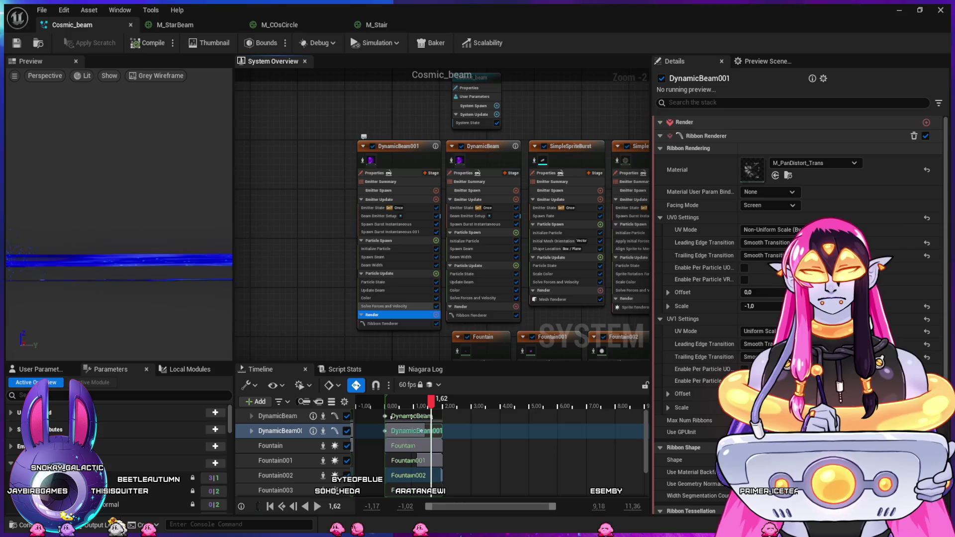
pyautogui.scroll(-3, 701, 299)
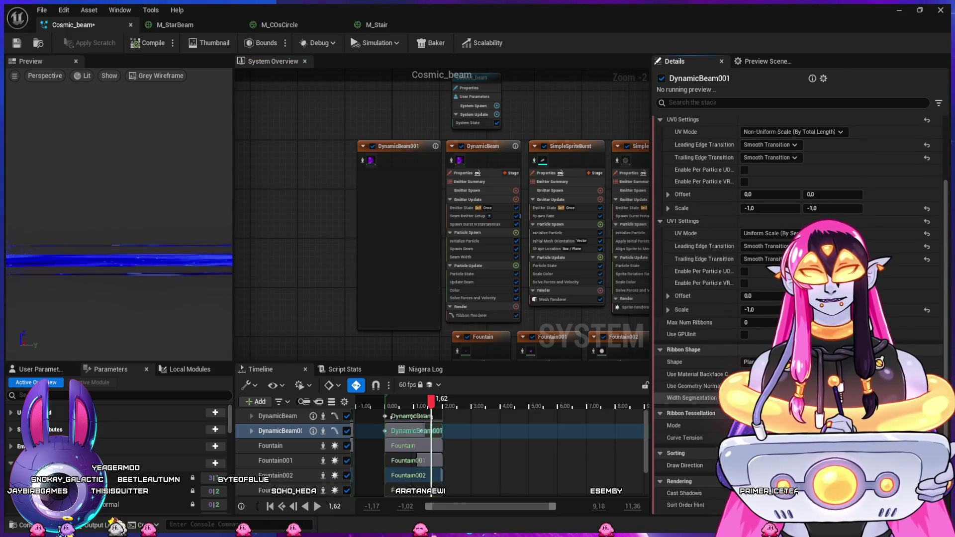
pyautogui.scroll(-1, 701, 298)
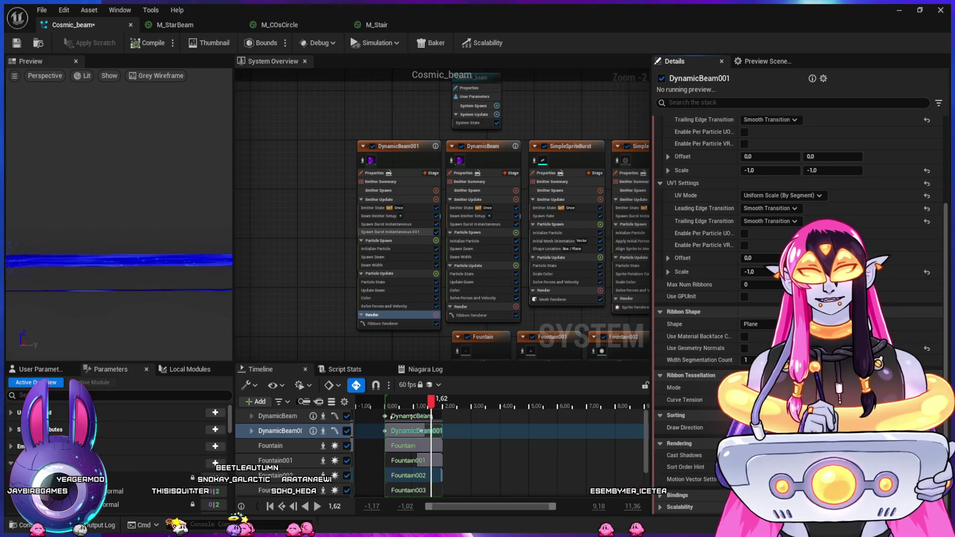
pyautogui.click(386, 225)
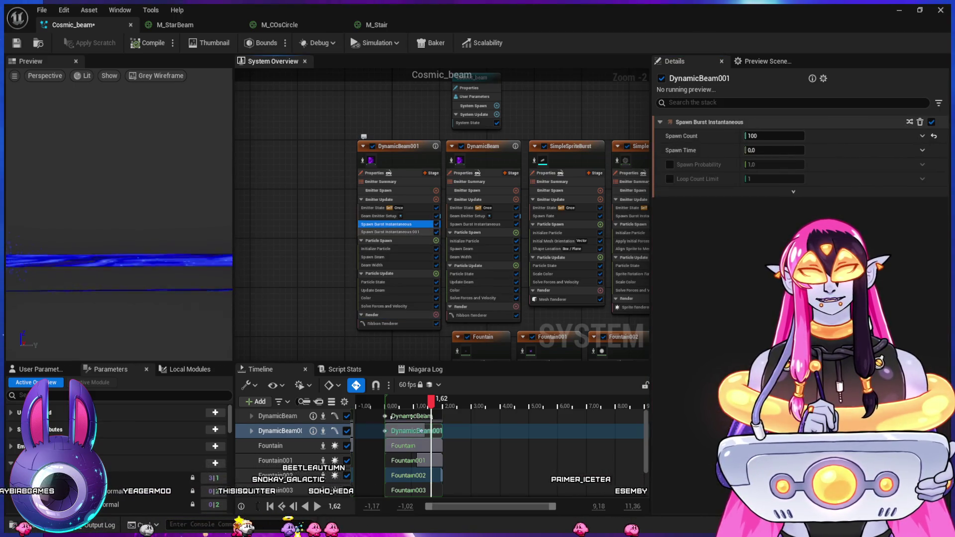
pyautogui.click(388, 232)
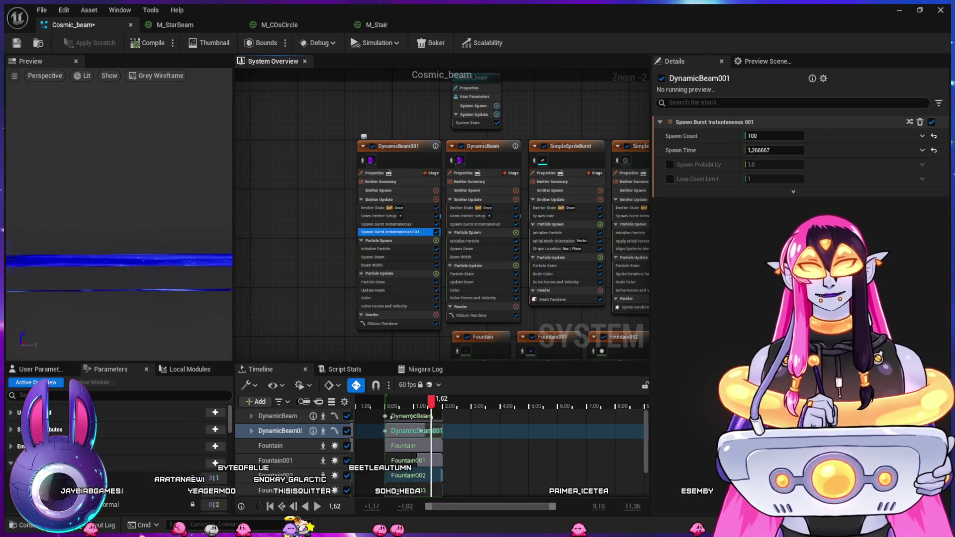
pyautogui.press('Delete')
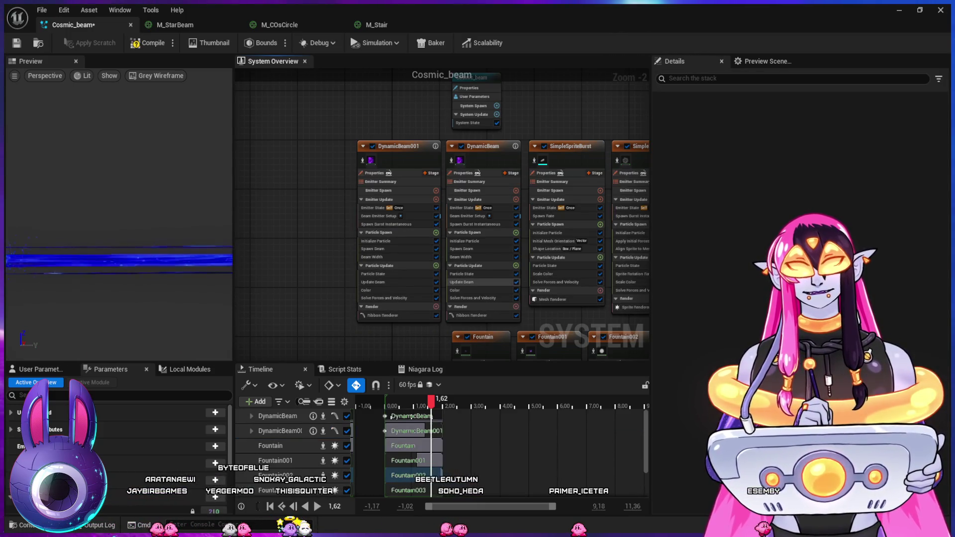
pyautogui.click(899, 10)
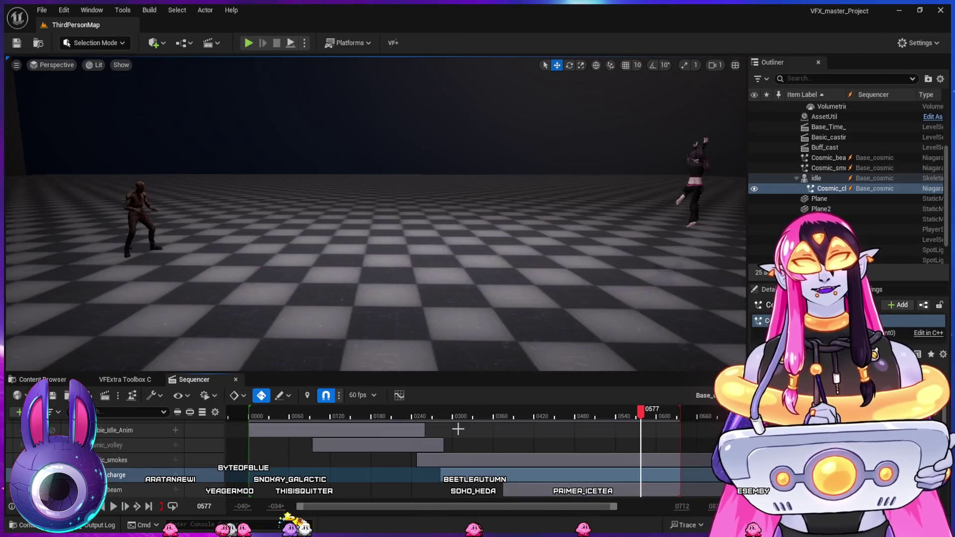
pyautogui.click(510, 414)
pyautogui.moveTo(514, 413); pyautogui.dragTo(604, 417)
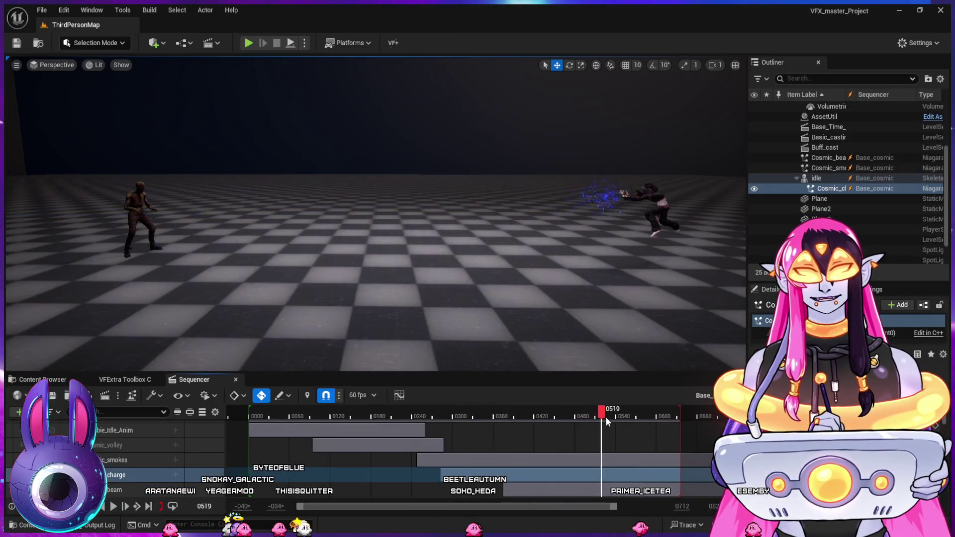
pyautogui.click(462, 406)
pyautogui.press('space')
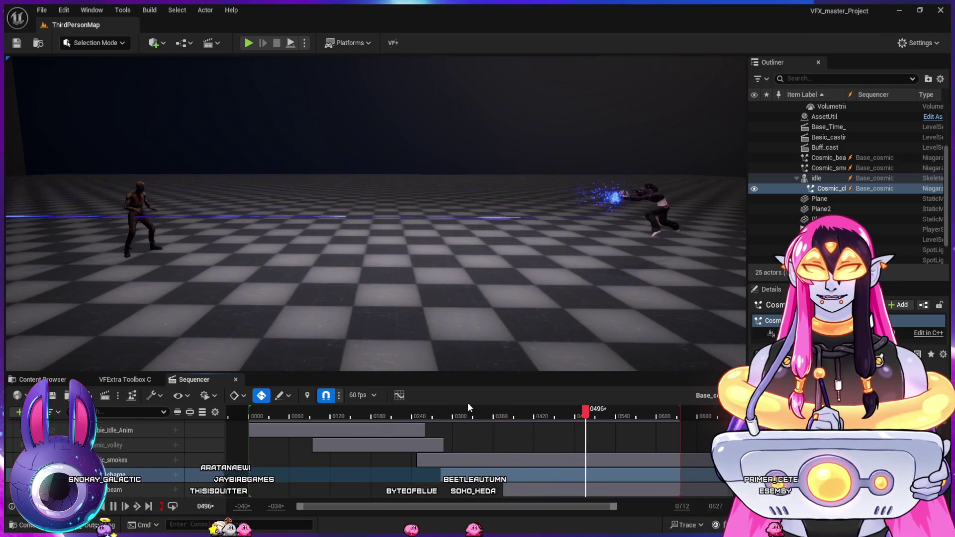
pyautogui.click(411, 411)
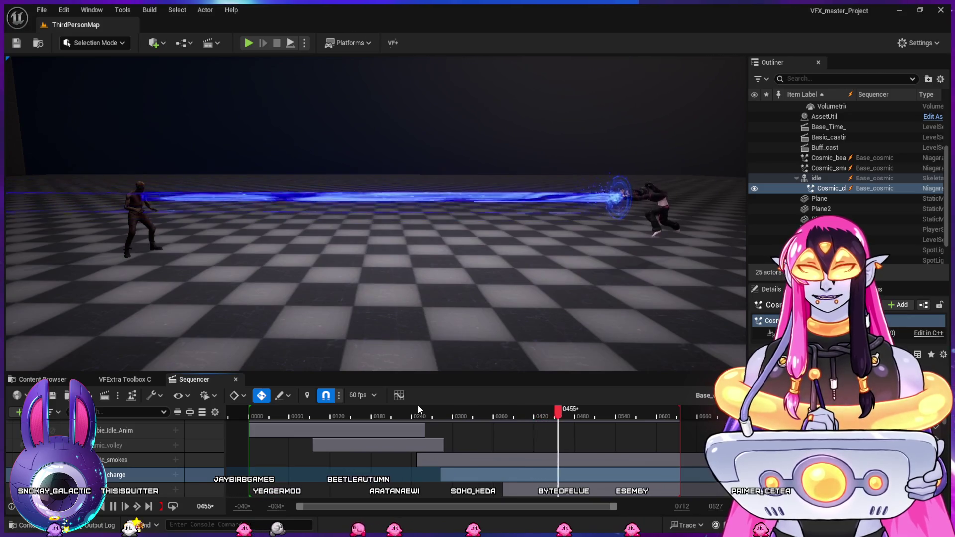
pyautogui.press('space')
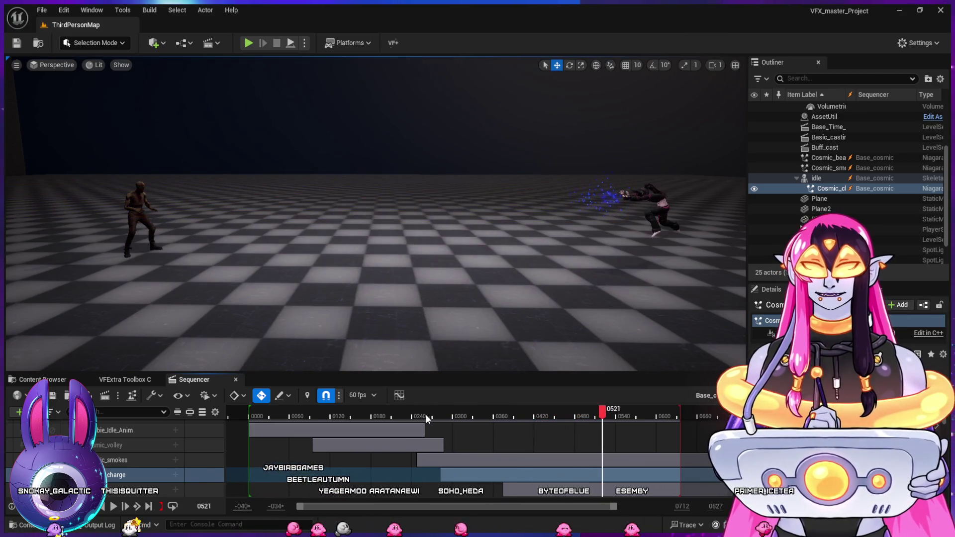
pyautogui.click(409, 416)
pyautogui.press('space')
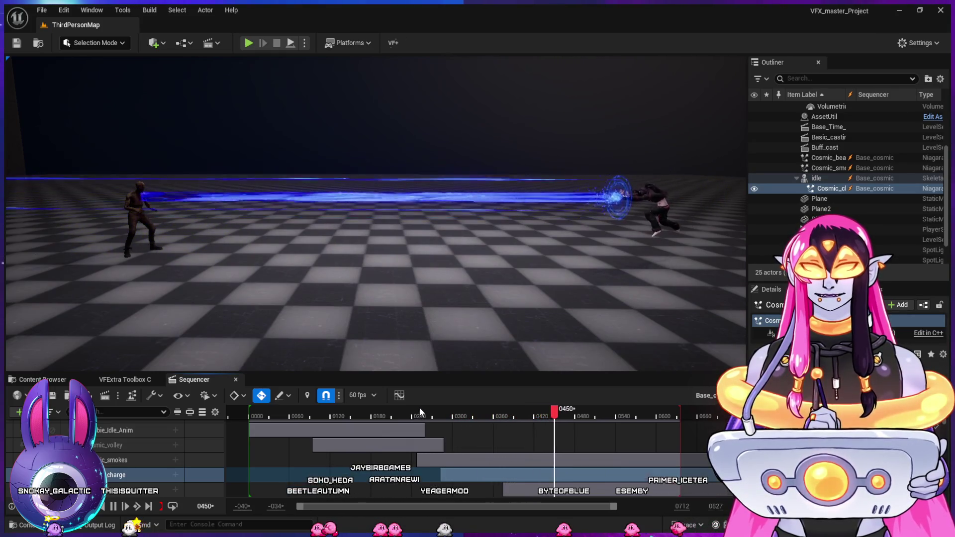
pyautogui.click(420, 416)
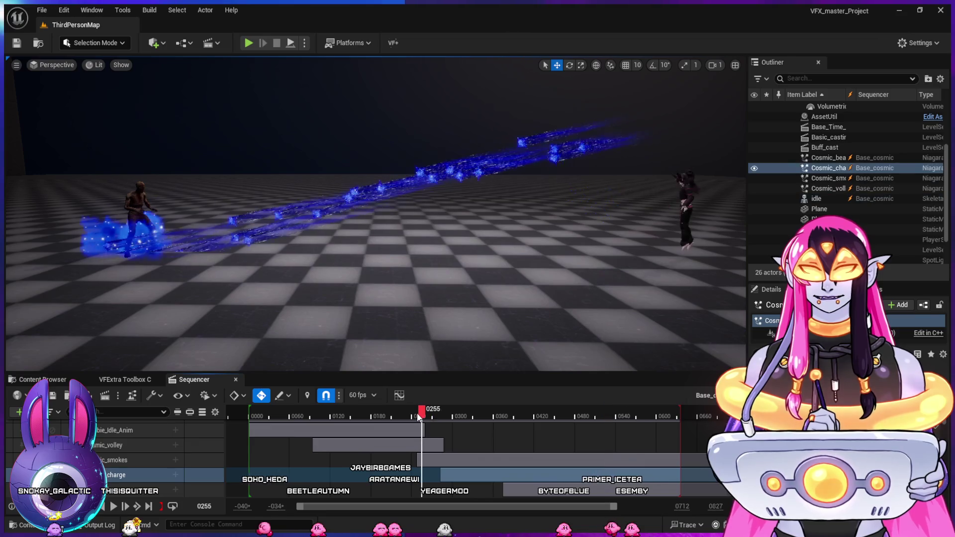
pyautogui.press('space')
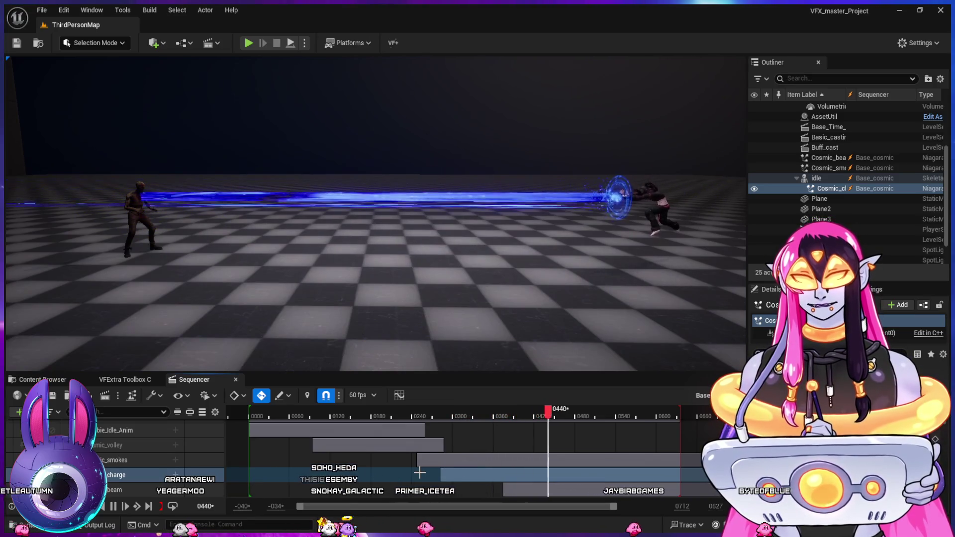
pyautogui.press('space')
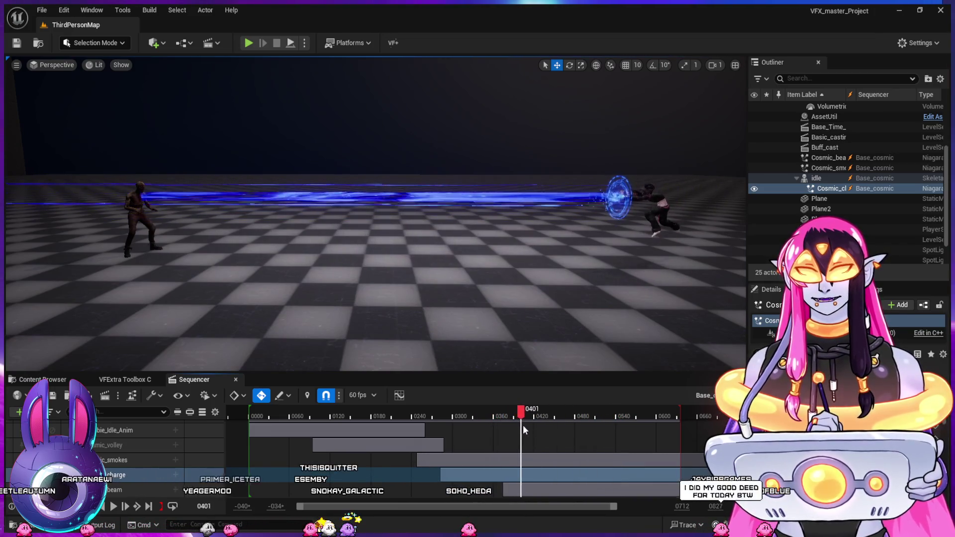
pyautogui.moveTo(532, 433); pyautogui.dragTo(536, 433)
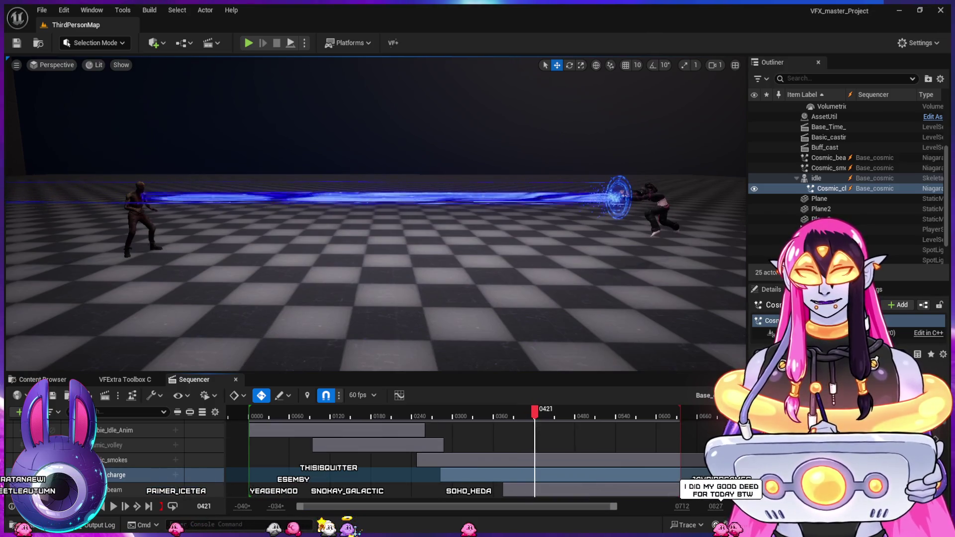
pyautogui.hotkey('alt', 'Tab')
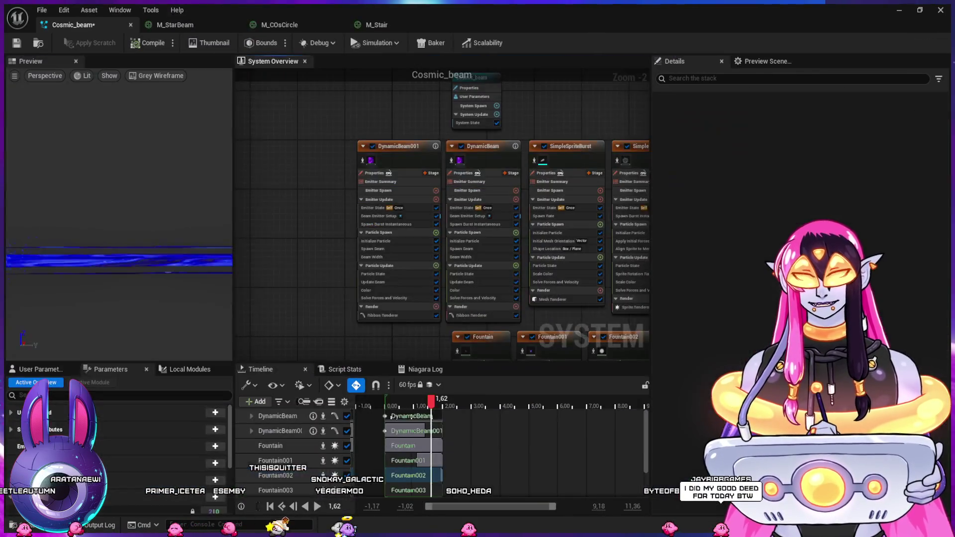
pyautogui.click(901, 11)
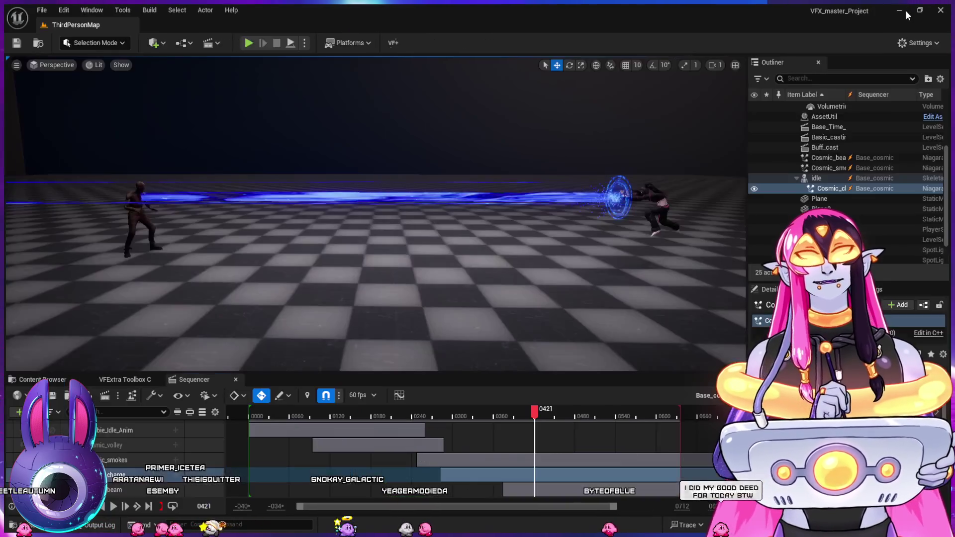
# In the Content Browser, navigate to RPG_Files/Cosmic_Spell and open the Cosmic_smokes system
pyautogui.click(48, 381)
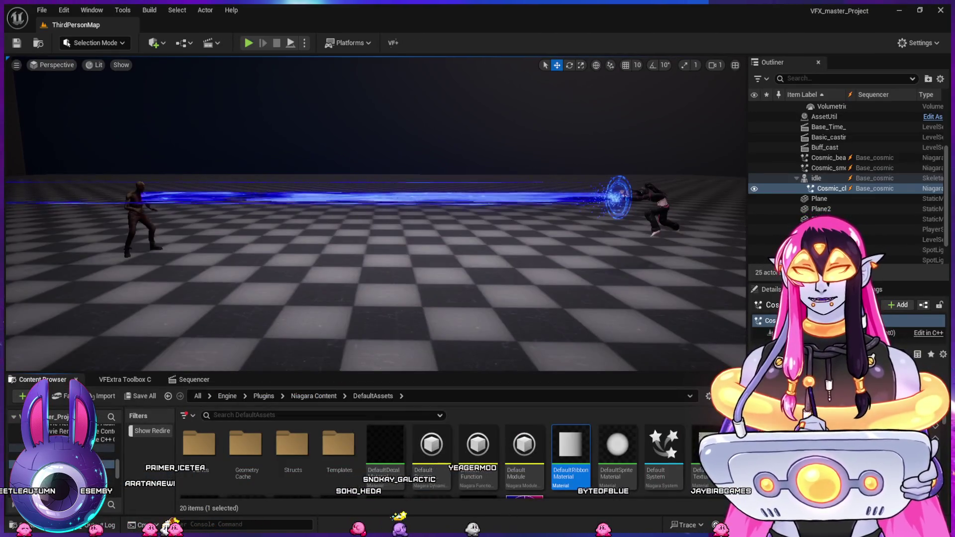
pyautogui.keyDown('ctrl'); pyautogui.click(60, 448); pyautogui.keyUp('ctrl')
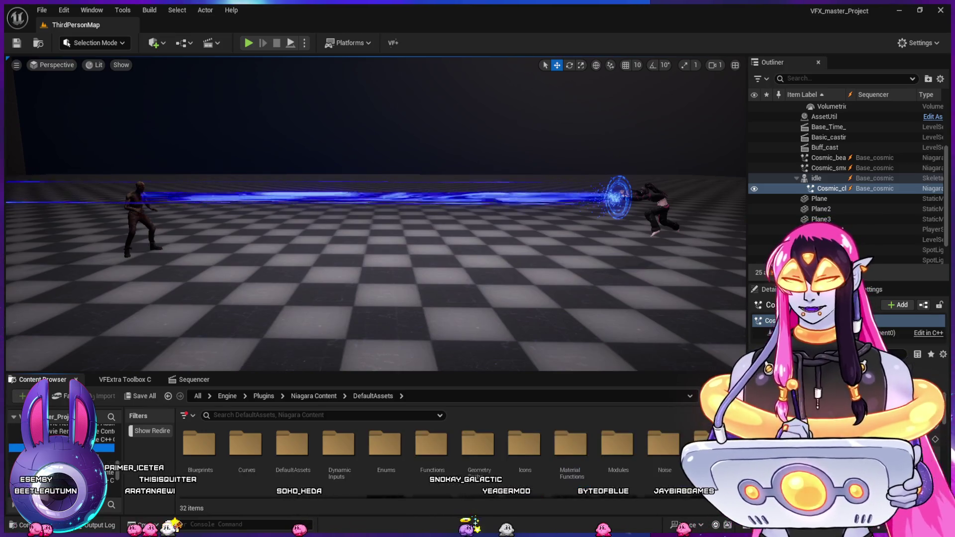
pyautogui.scroll(1, 59, 443)
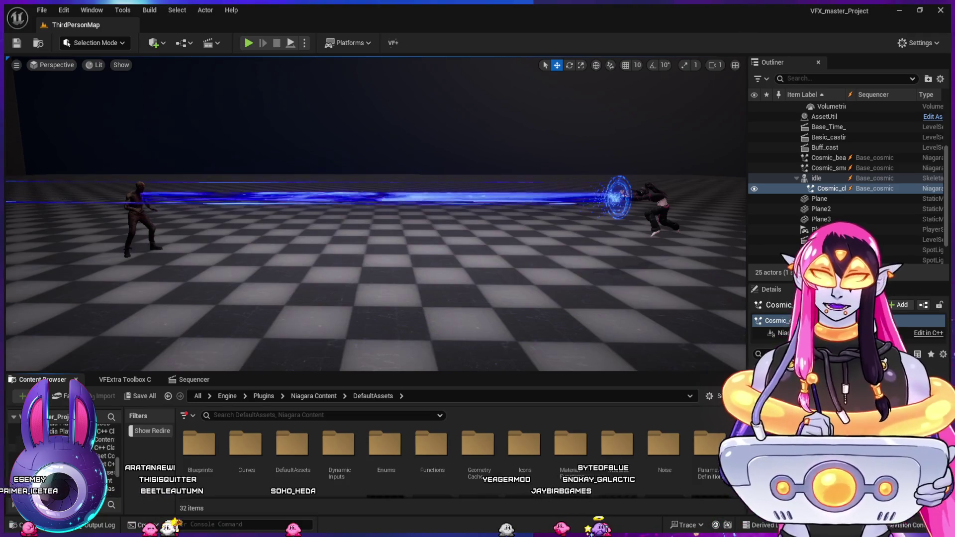
pyautogui.scroll(3, 108, 445)
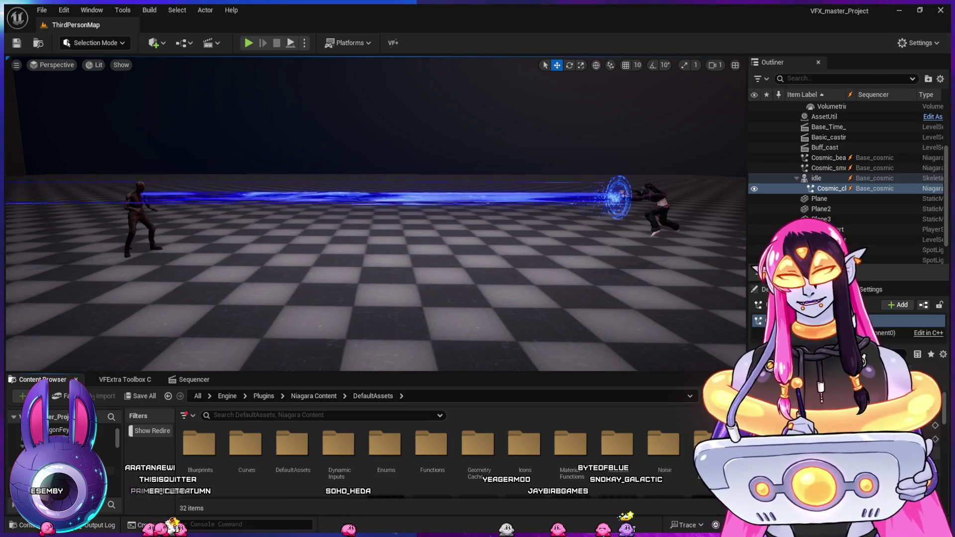
pyautogui.click(60, 453)
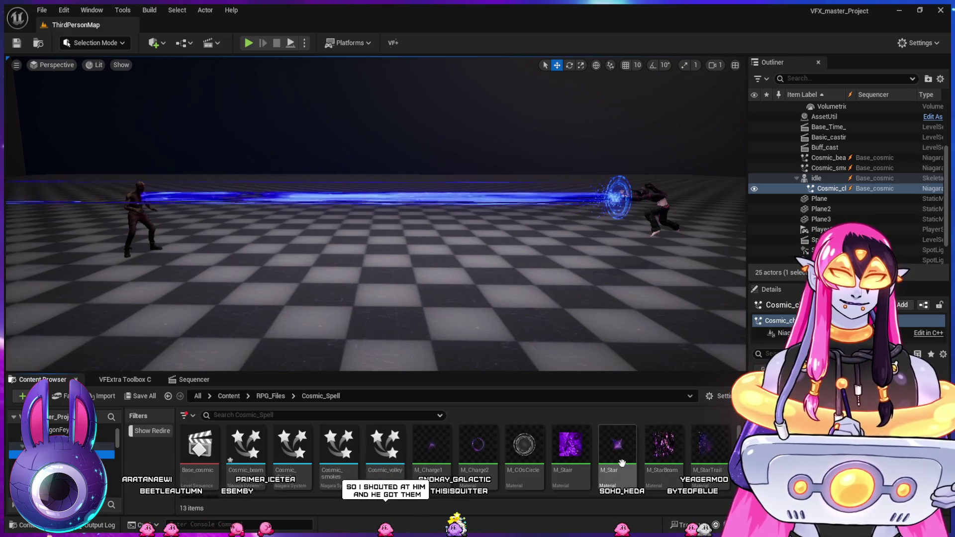
pyautogui.click(428, 448)
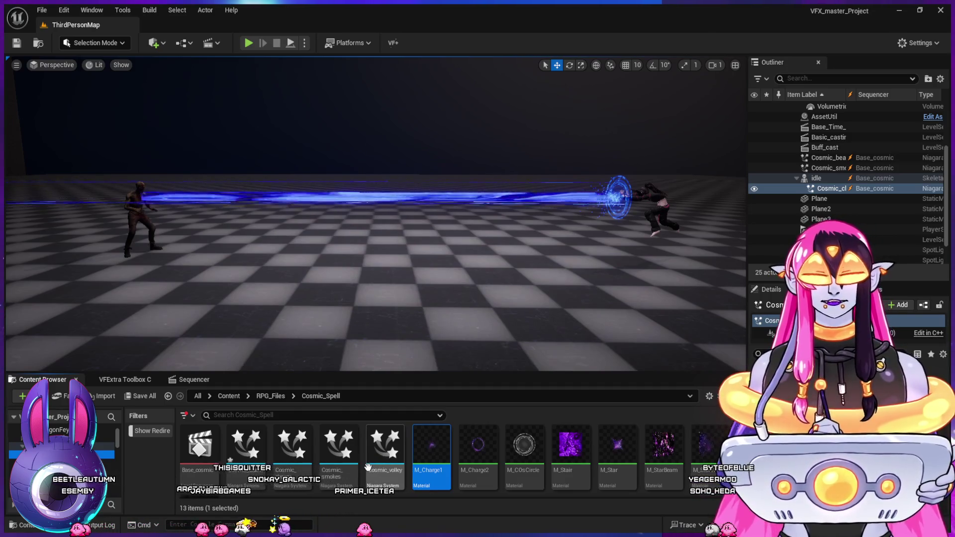
pyautogui.click(346, 458)
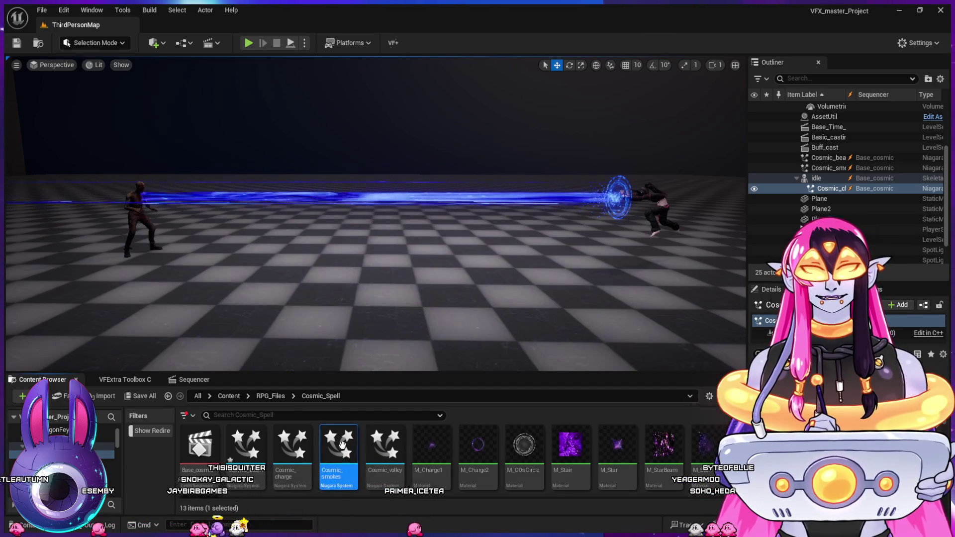
pyautogui.doubleClick(342, 444)
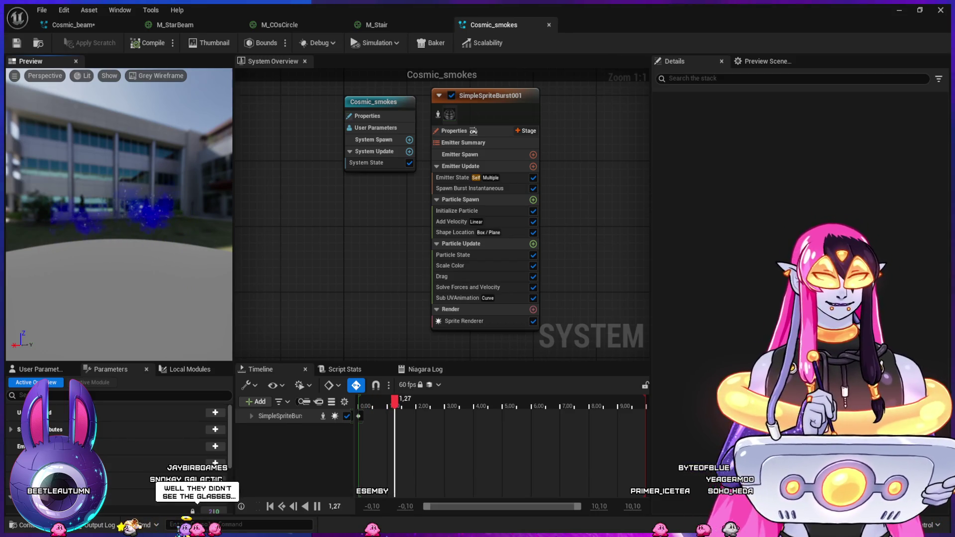
# Close the Cosmic_smokes, M_StarBeam and M_COsCircle editor tabs and reopen the Cosmic_beam system
pyautogui.hotkey('ctrl', 'w')
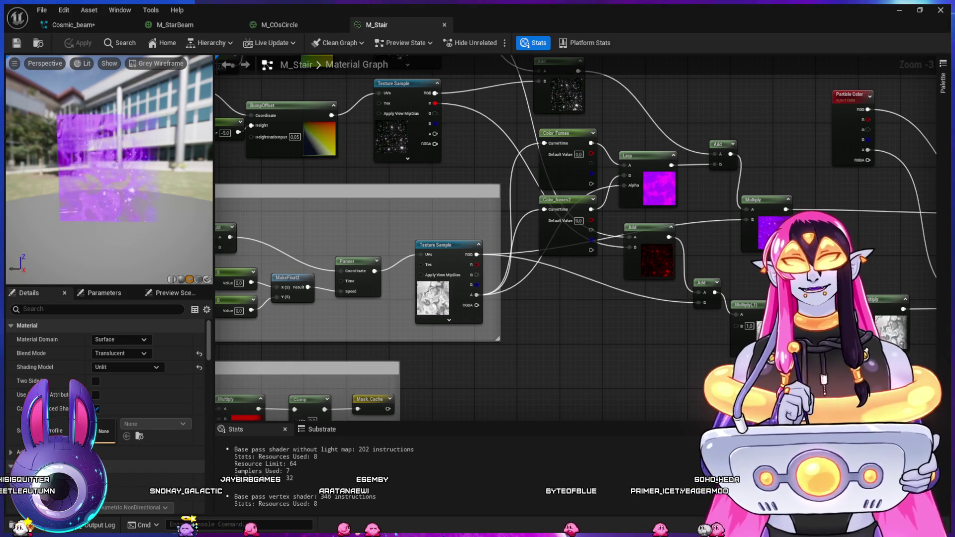
pyautogui.hotkey('ctrl', 'shift', 'Tab')
pyautogui.hotkey('ctrl', 'shift', 'Tab')
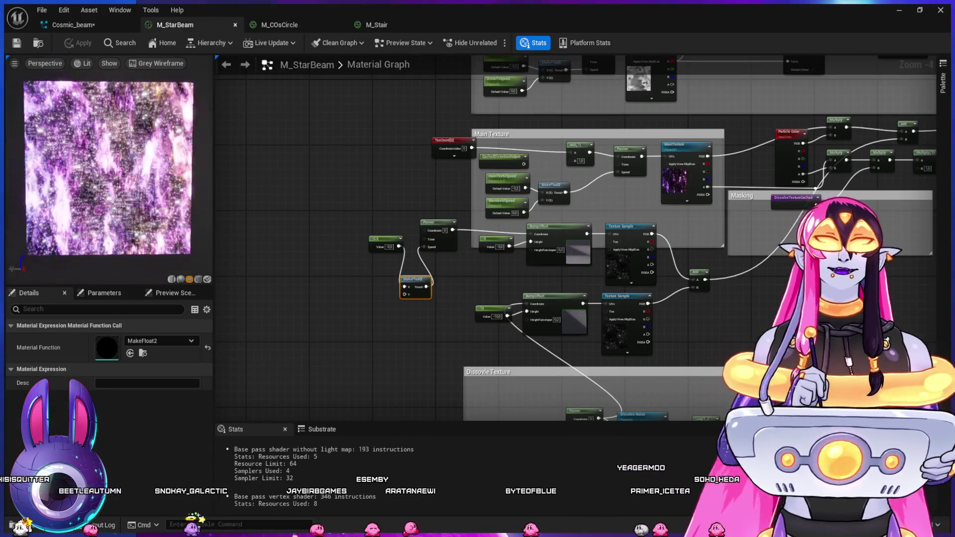
pyautogui.hotkey('ctrl', 'w')
pyautogui.hotkey('ctrl', 'w')
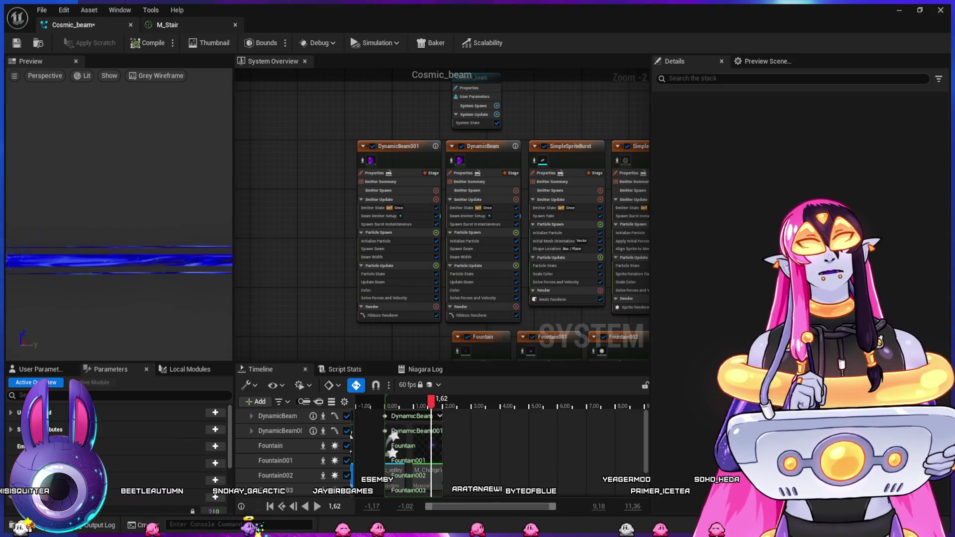
pyautogui.hotkey('alt', 'Tab')
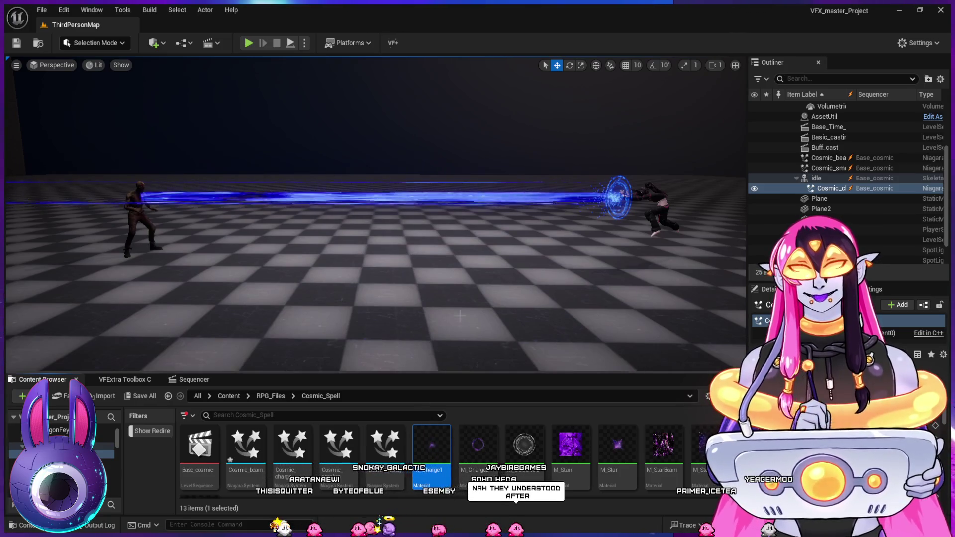
pyautogui.doubleClick(245, 446)
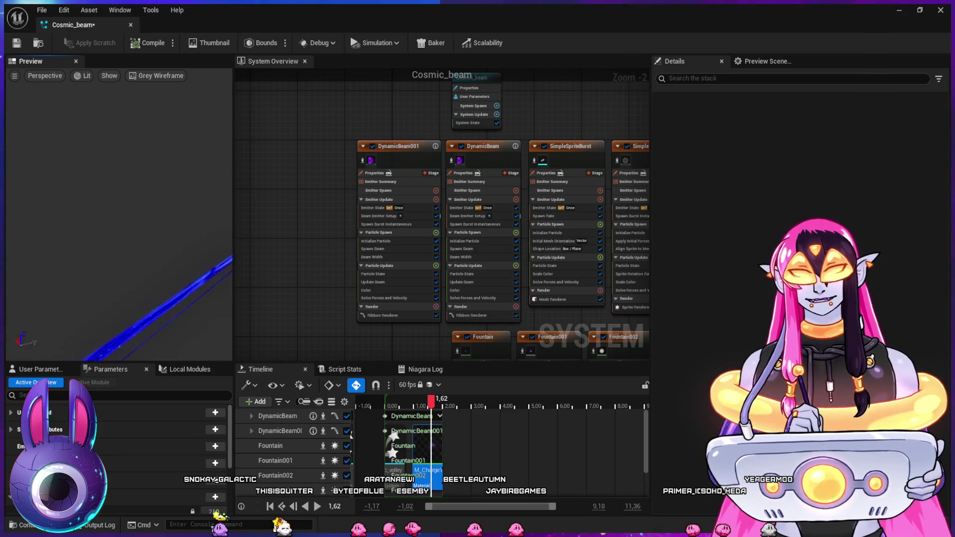
# Duplicate the Fountain emitter in the Cosmic_beam graph and position the new Fountain004 node
pyautogui.moveTo(298, 259)
pyautogui.mouseDown()
pyautogui.moveTo(275, 237)
pyautogui.moveTo(336, 292)
pyautogui.moveTo(286, 264)
pyautogui.mouseUp()
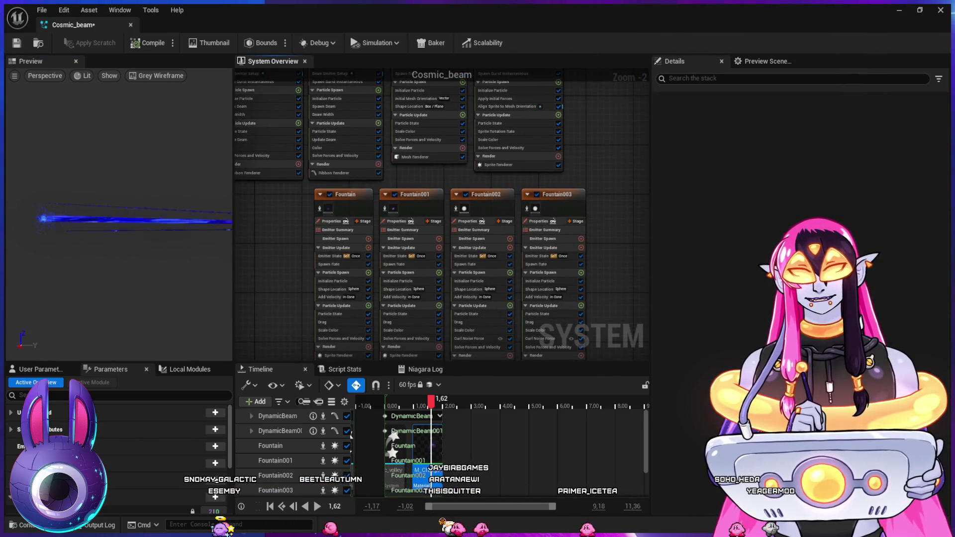
pyautogui.moveTo(307, 279); pyautogui.dragTo(283, 271)
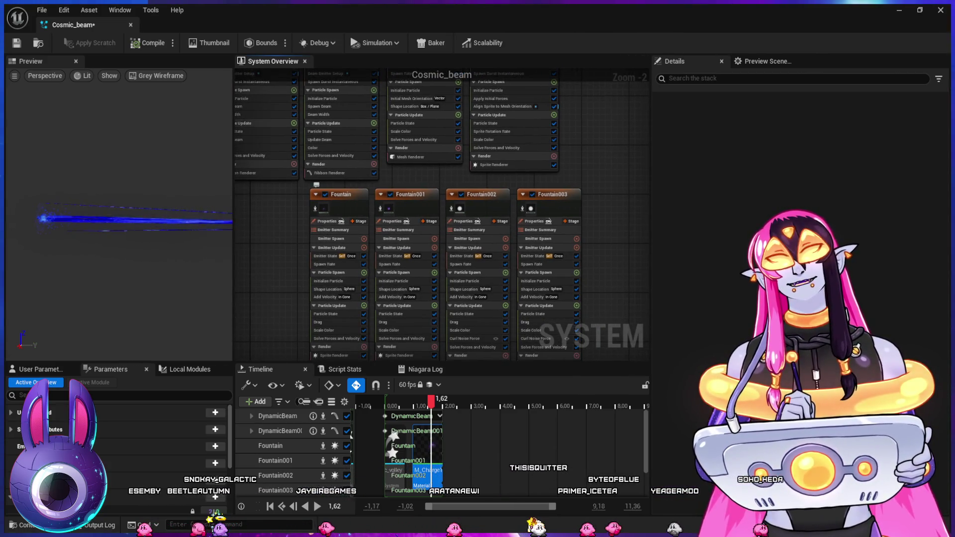
pyautogui.click(340, 194)
pyautogui.moveTo(280, 255); pyautogui.dragTo(315, 44)
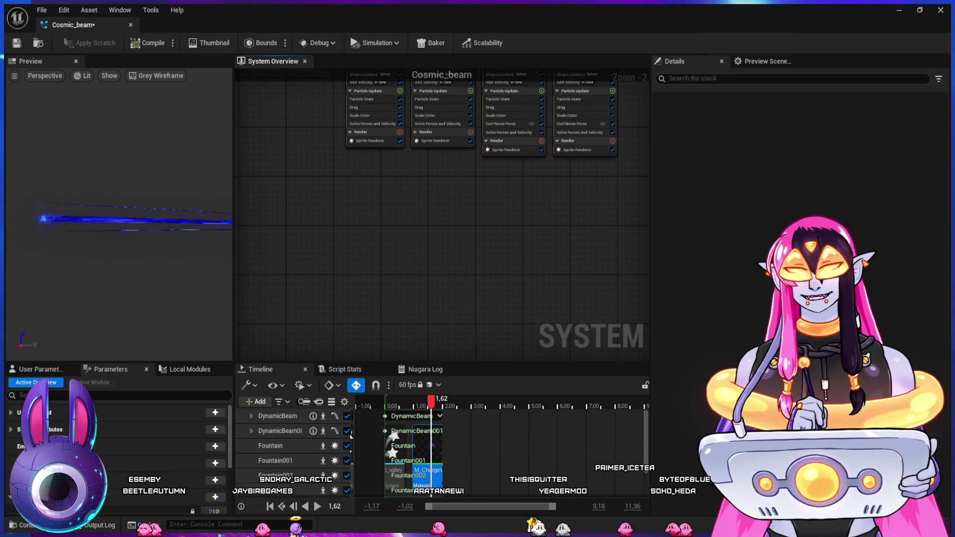
pyautogui.hotkey('ctrl', 'v')
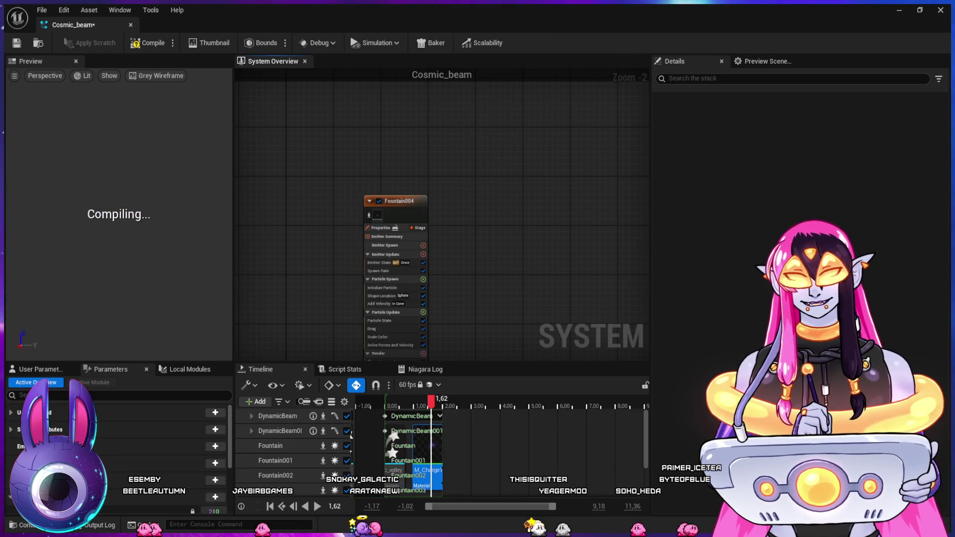
pyautogui.moveTo(416, 263); pyautogui.dragTo(386, 201)
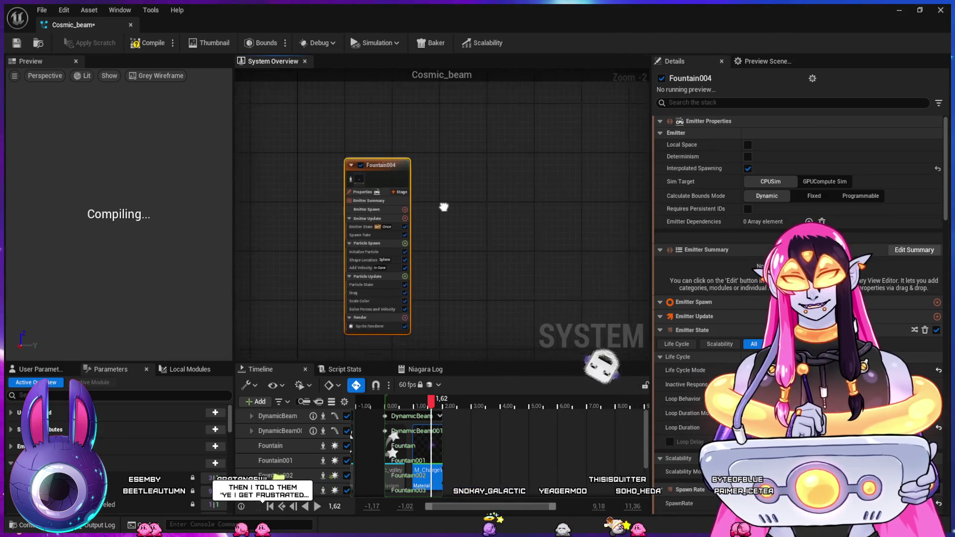
pyautogui.scroll(1, 449, 211)
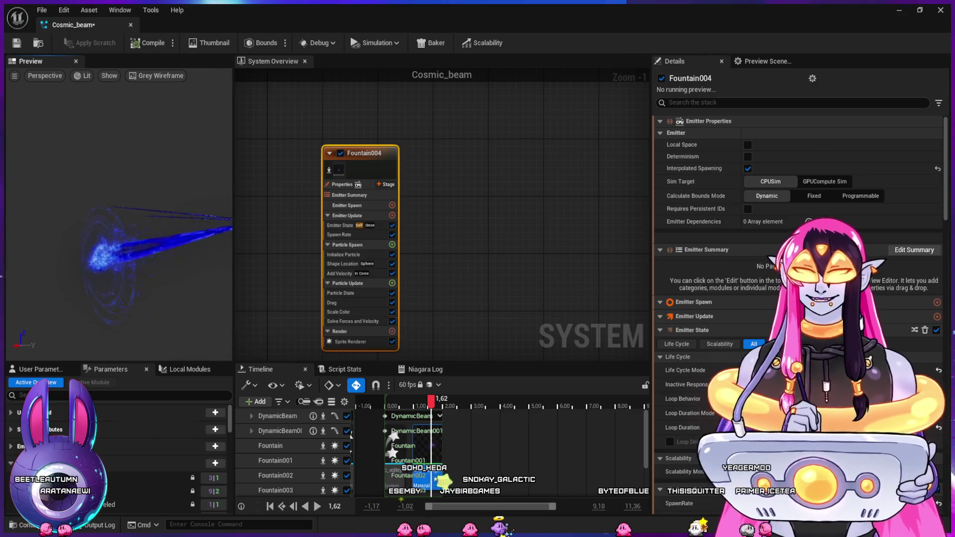
# Enable Position Offset in Fountain004's Initialize Particle module, then zoom out to show all emitters
pyautogui.moveTo(433, 312); pyautogui.dragTo(428, 305)
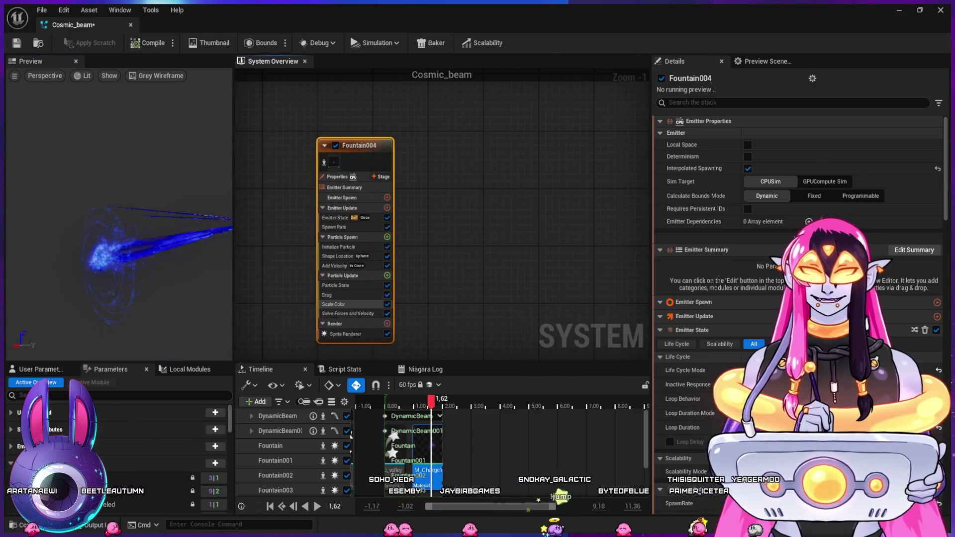
pyautogui.click(343, 246)
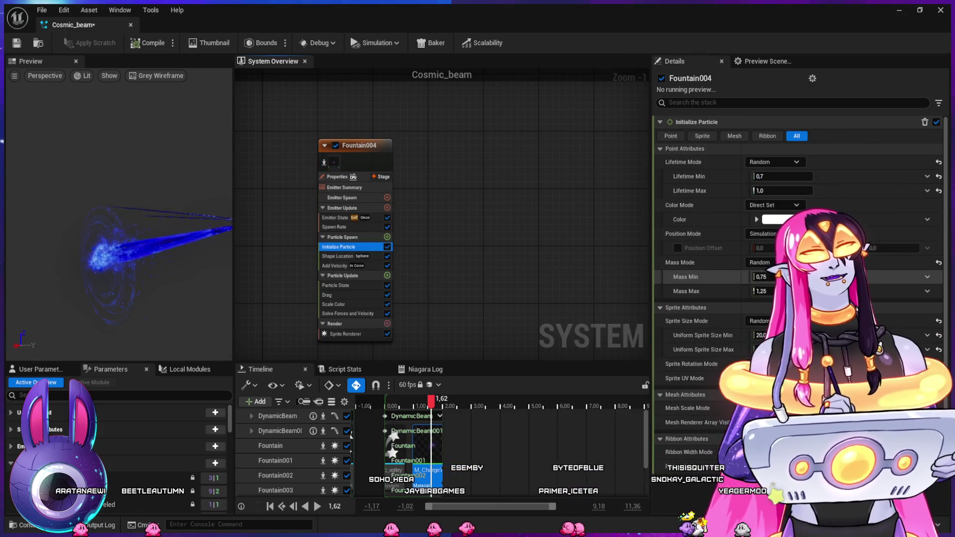
pyautogui.click(677, 248)
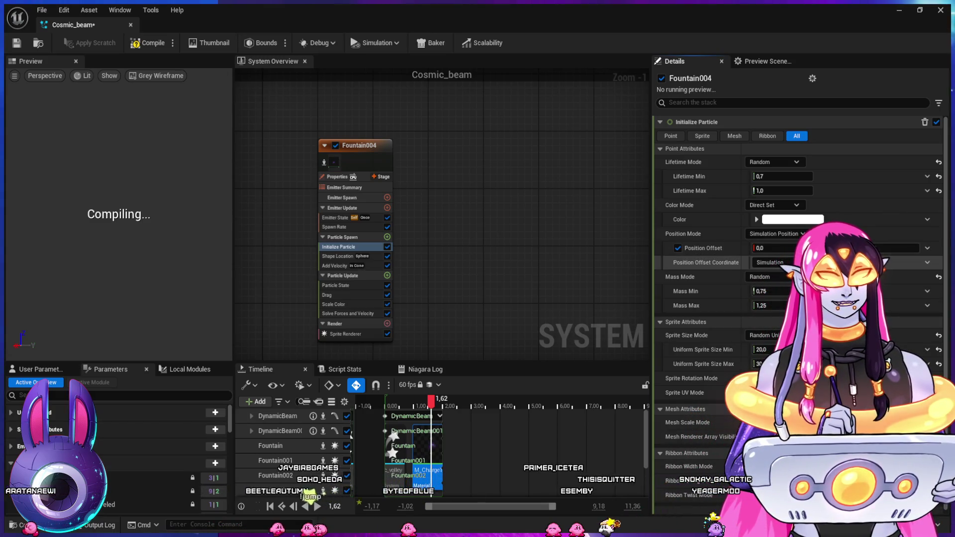
pyautogui.click(706, 263)
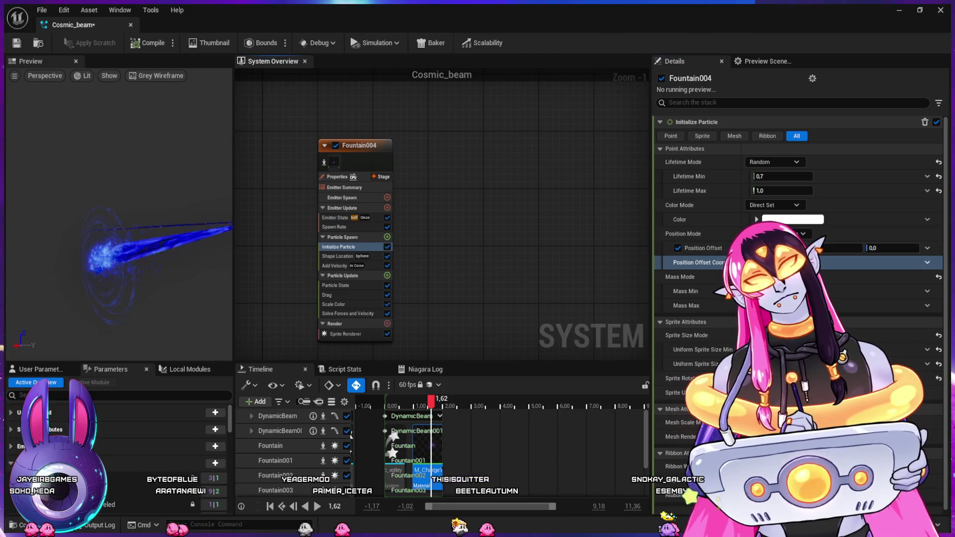
pyautogui.scroll(-2, 572, 302)
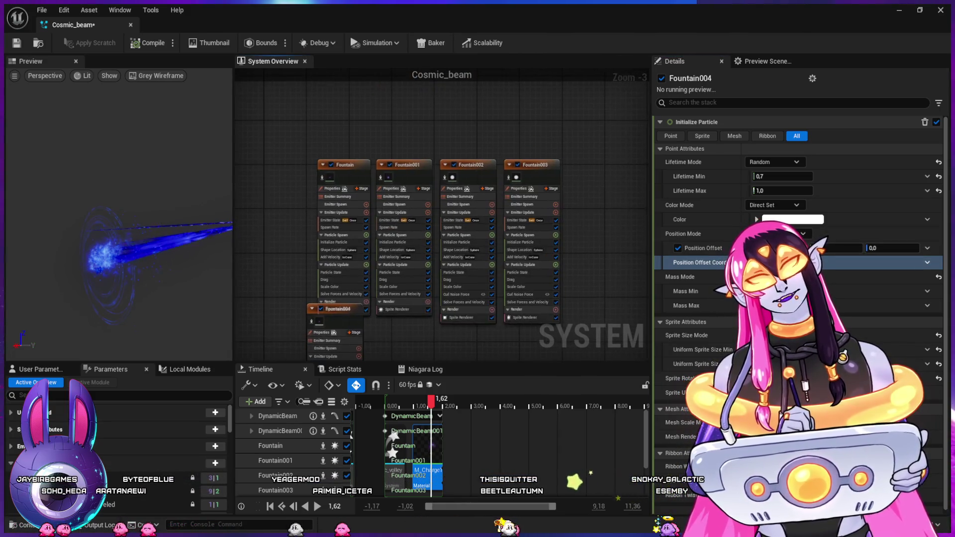
pyautogui.moveTo(572, 302); pyautogui.dragTo(659, 330)
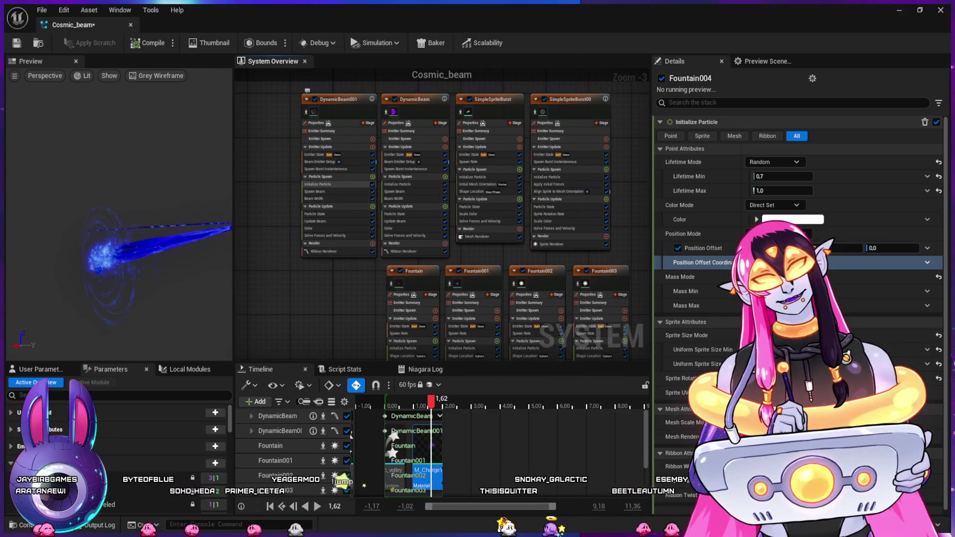
pyautogui.click(413, 192)
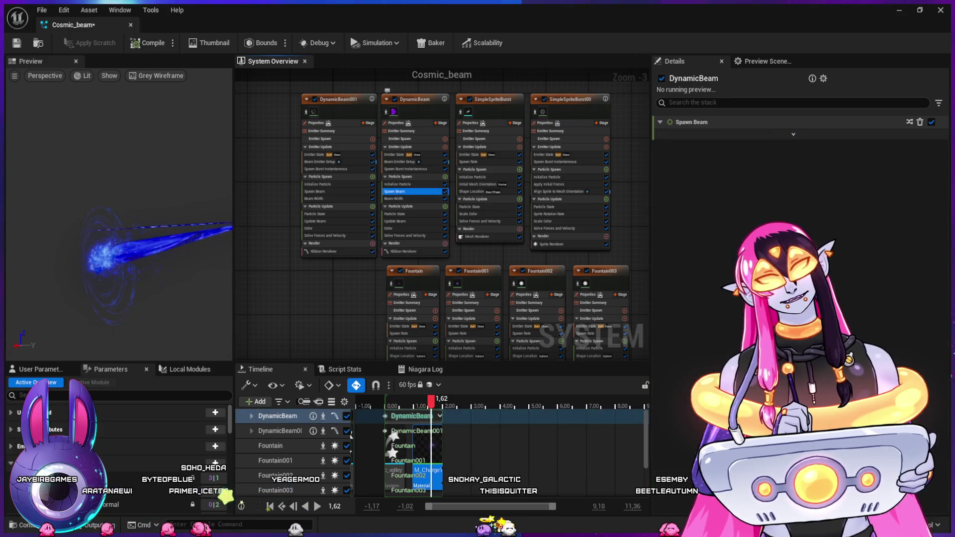
pyautogui.click(406, 162)
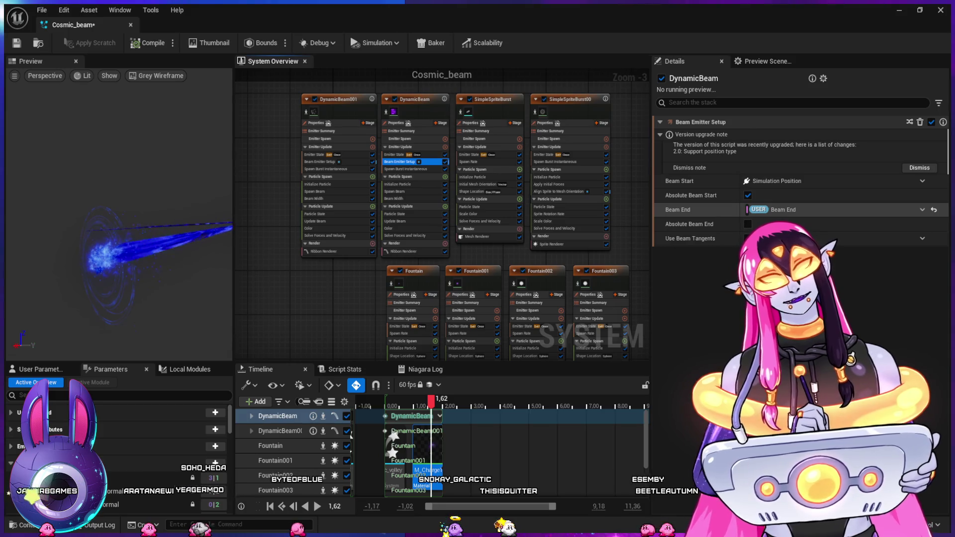
pyautogui.click(687, 209)
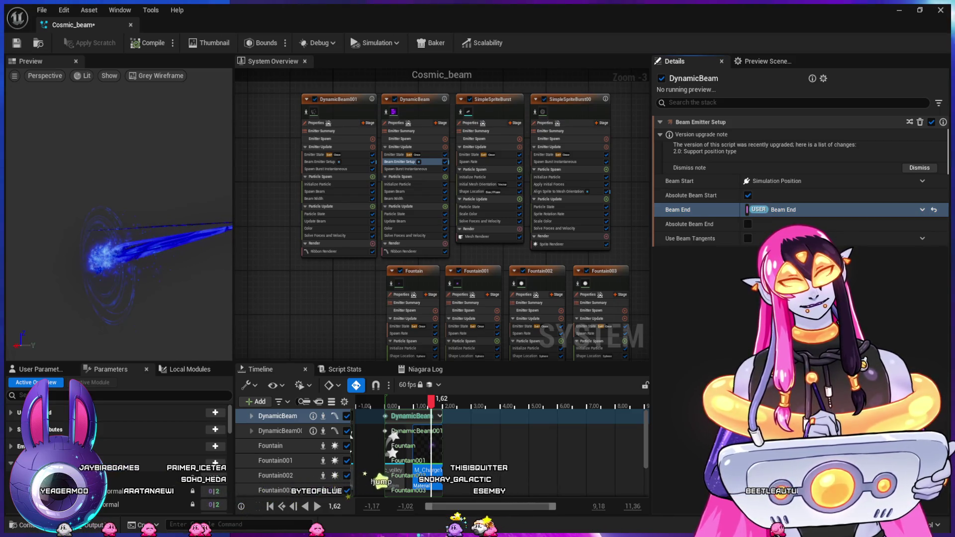
pyautogui.click(490, 99)
pyautogui.moveTo(320, 343); pyautogui.dragTo(303, 136)
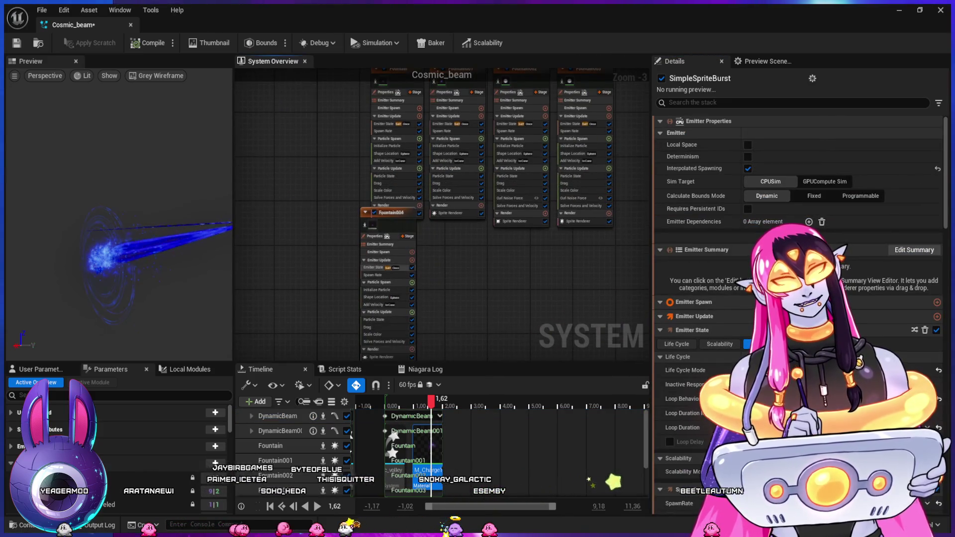
pyautogui.click(378, 290)
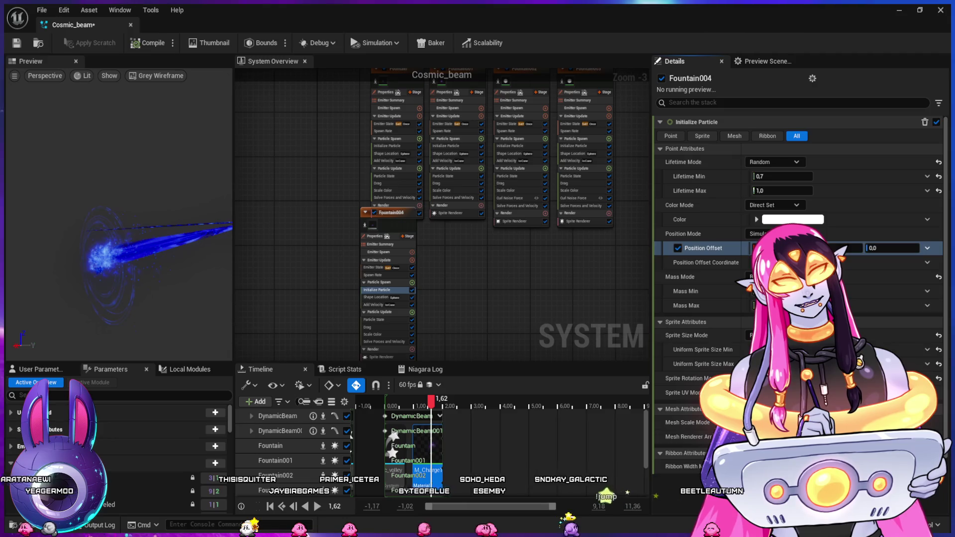
# Link the position offset to Beam End and give Fountain004's velocity cone a new axis direction
pyautogui.hotkey('ctrl', 'v')
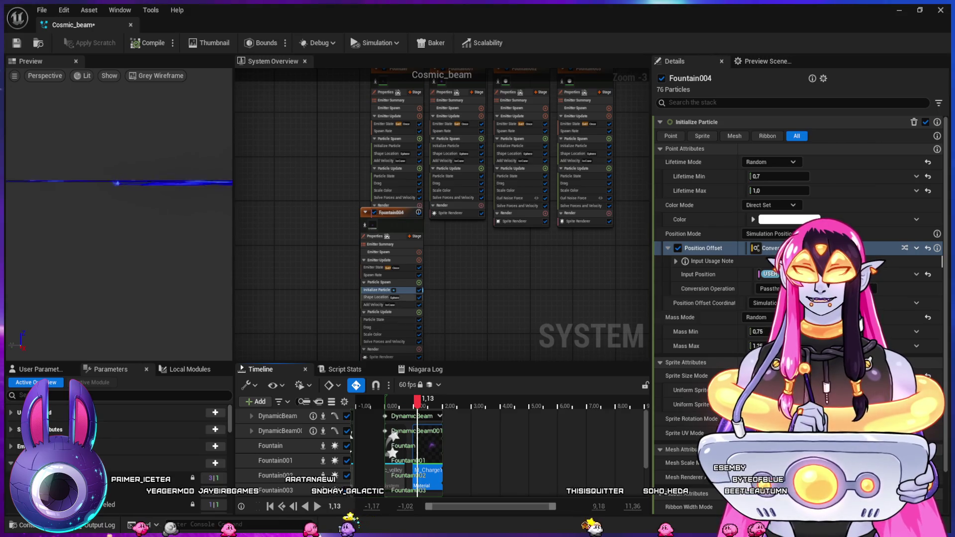
pyautogui.click(375, 305)
pyautogui.click(696, 233)
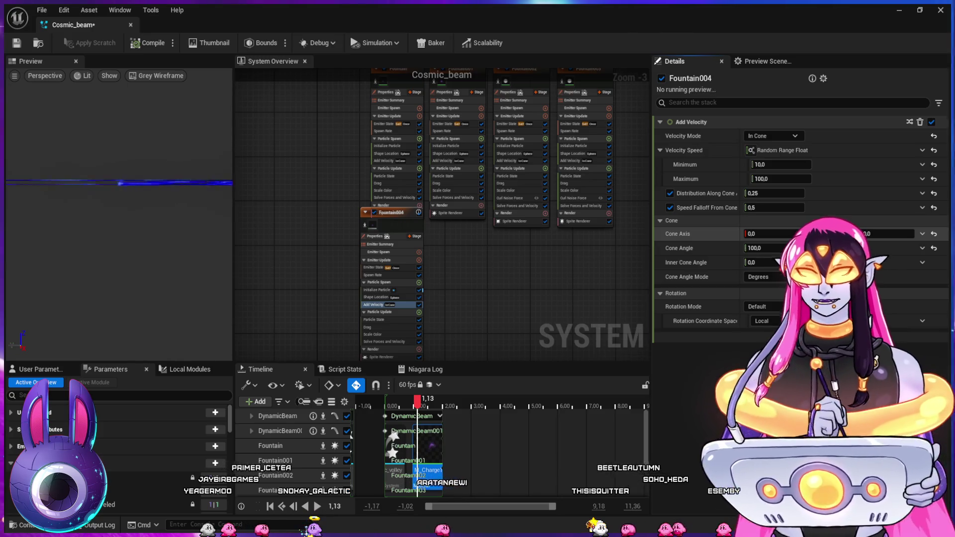
pyautogui.press('Return')
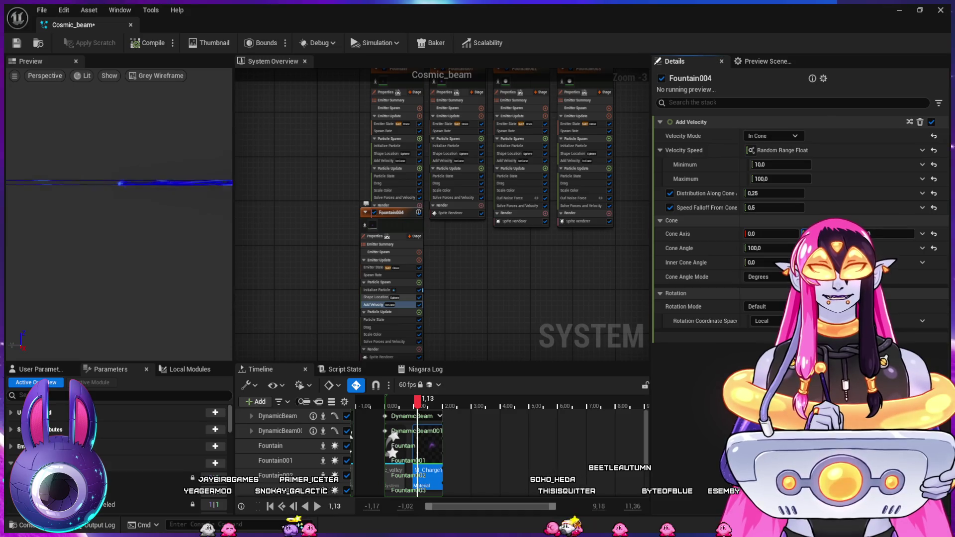
# Reset Fountain004's mass mode to default and set its minimum sprite size to 50
pyautogui.click(378, 290)
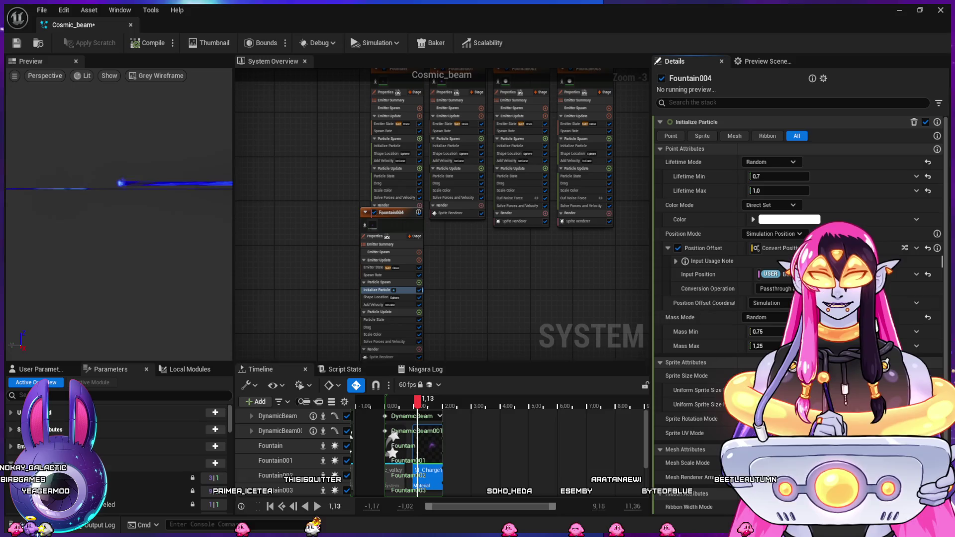
pyautogui.moveTo(417, 402); pyautogui.dragTo(410, 403)
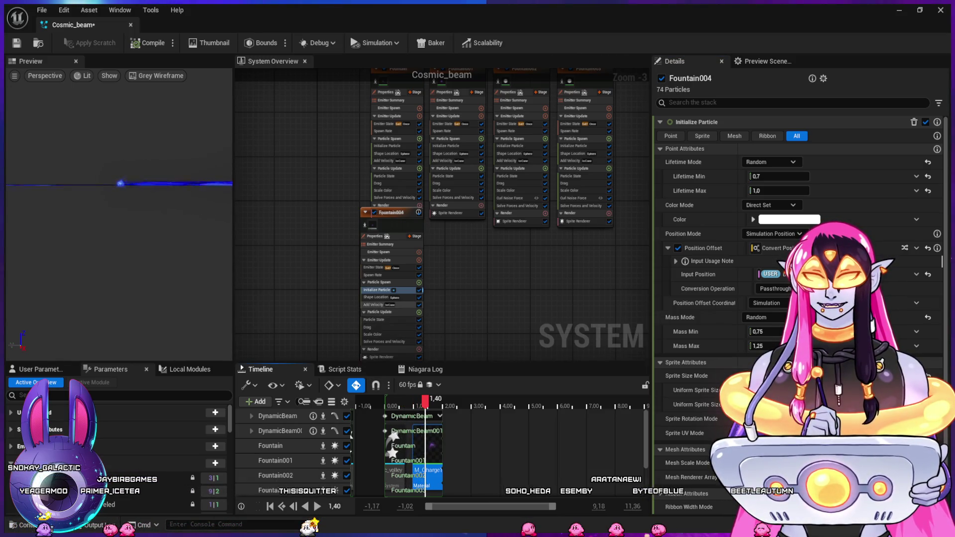
pyautogui.click(377, 304)
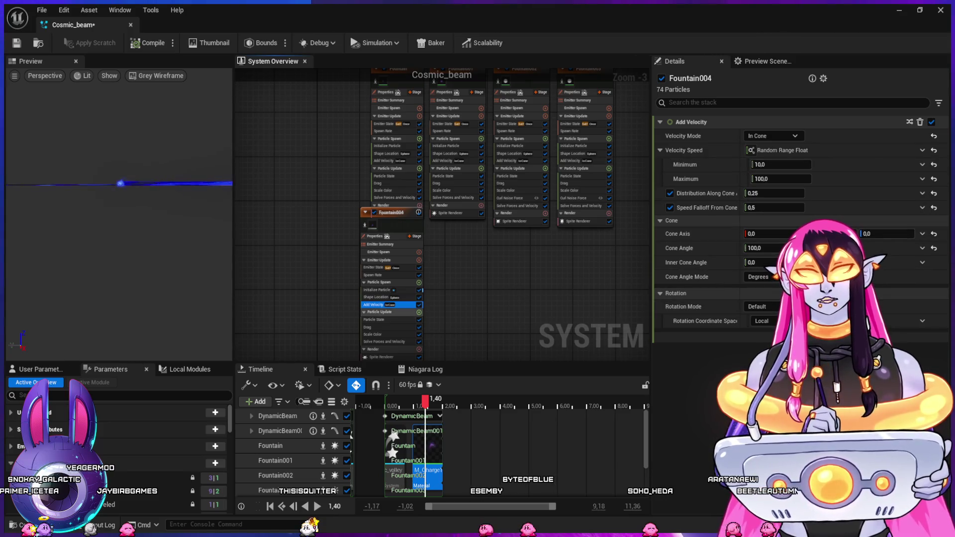
pyautogui.click(377, 290)
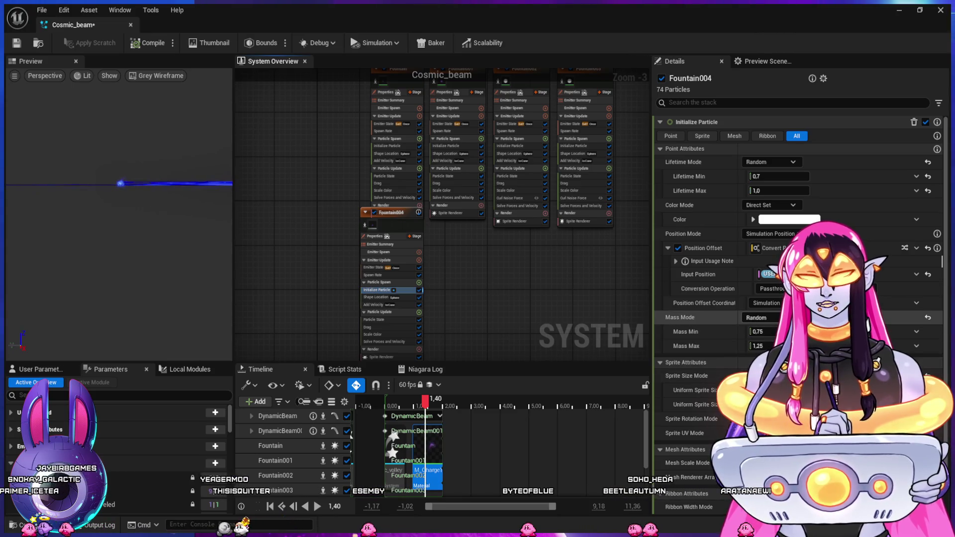
pyautogui.click(928, 317)
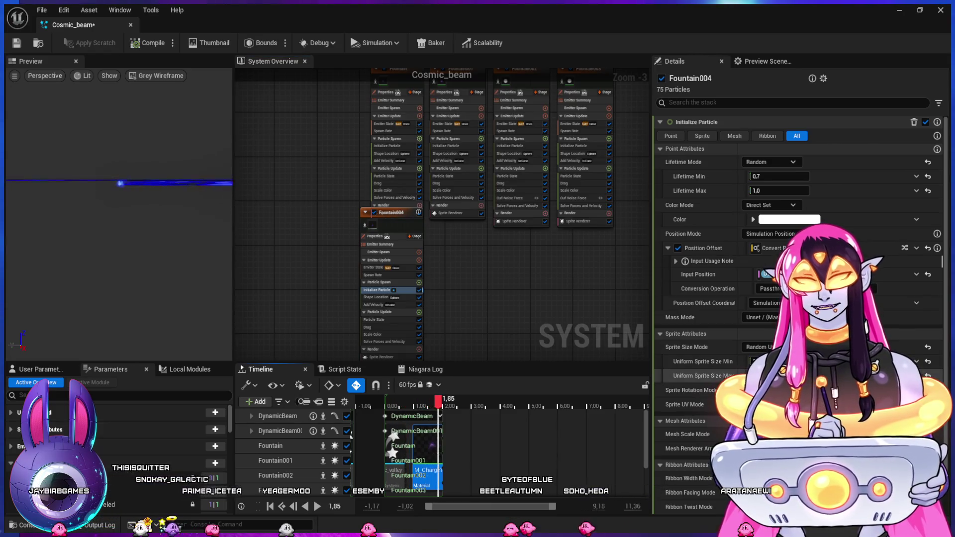
pyautogui.click(758, 361)
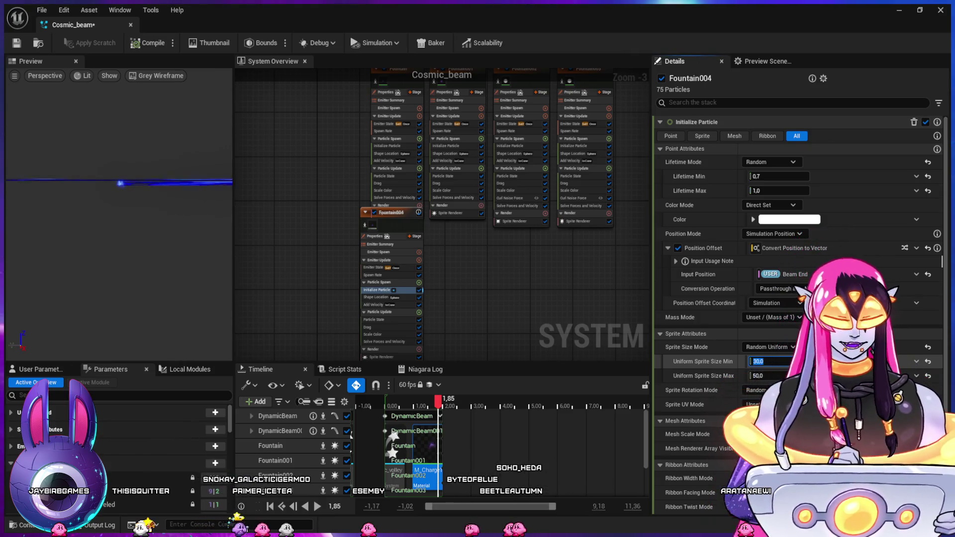
pyautogui.write('50')
pyautogui.press('Tab')
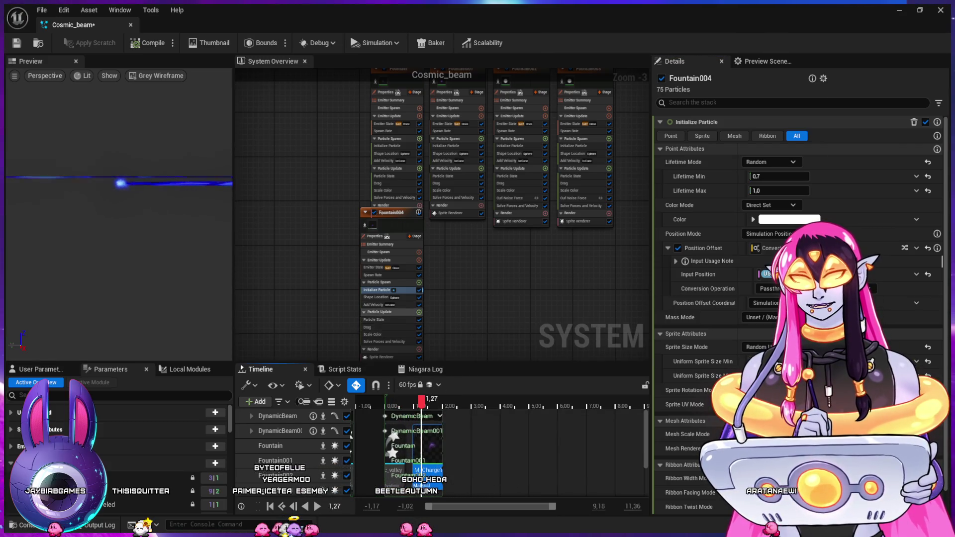
# Set Fountain004's maximum velocity speed to 200 and sphere spawn radius to 20, then return to the level
pyautogui.click(379, 305)
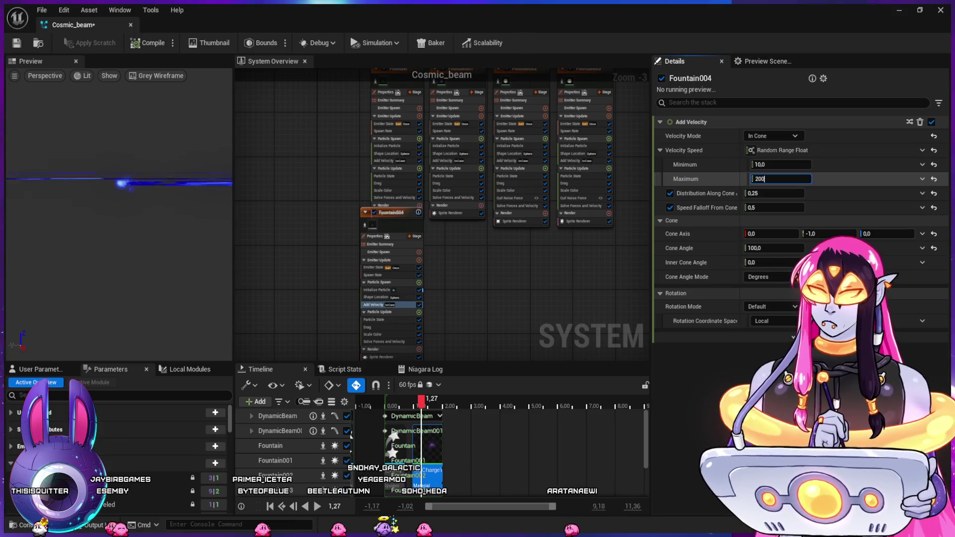
pyautogui.write('200')
pyautogui.press('Return')
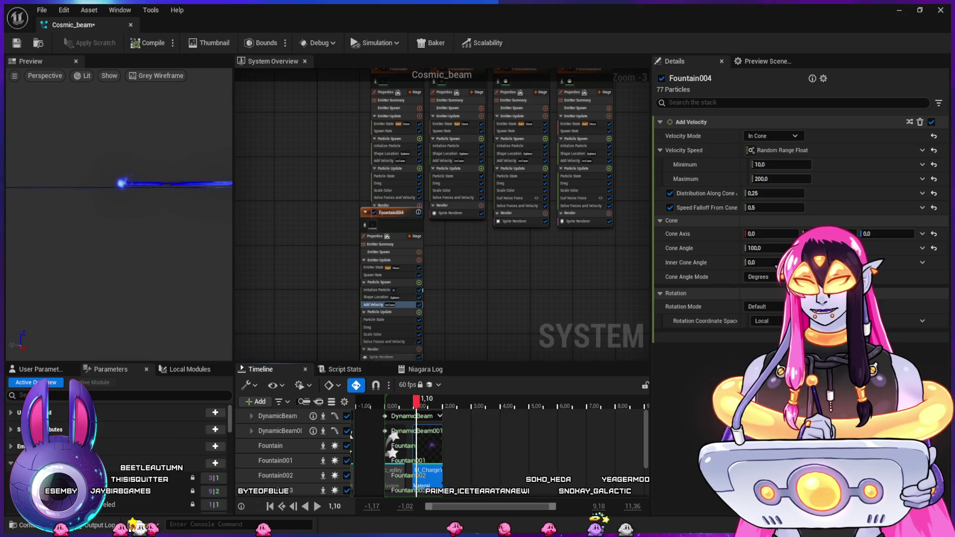
pyautogui.click(378, 297)
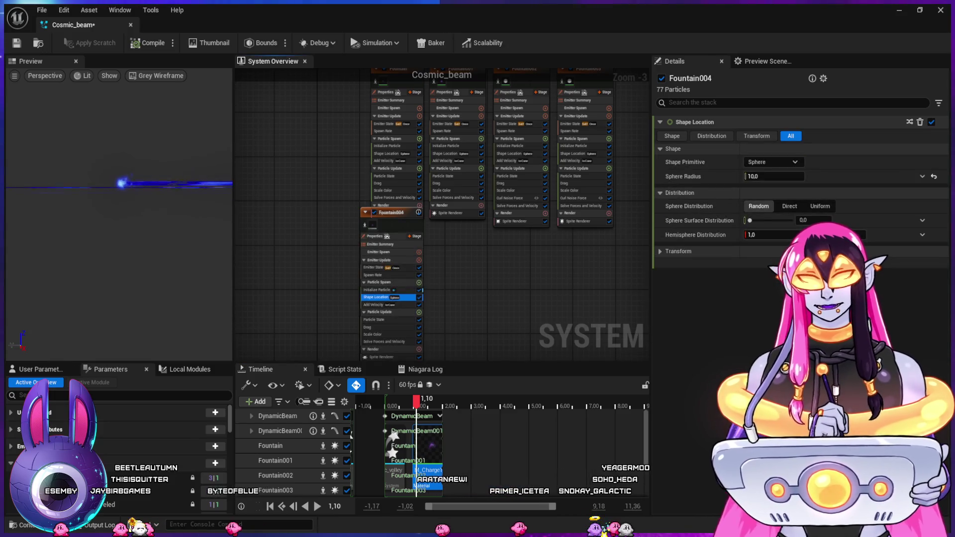
pyautogui.click(774, 176)
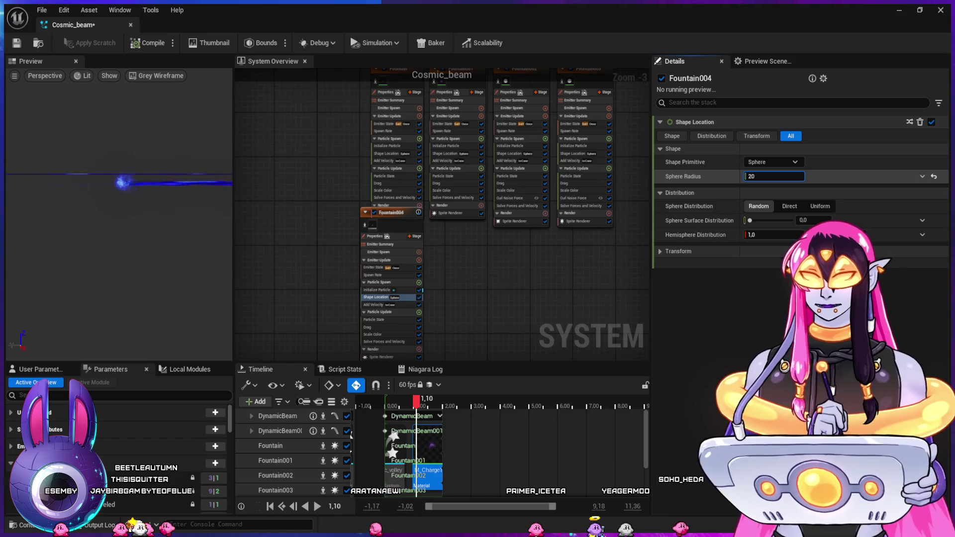
pyautogui.moveTo(391, 405); pyautogui.dragTo(439, 411)
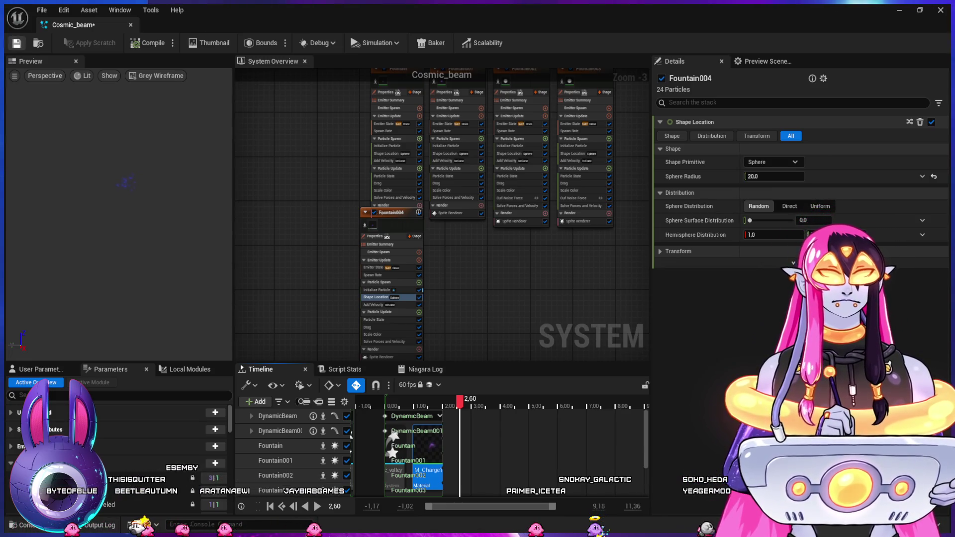
pyautogui.hotkey('alt', 'Tab')
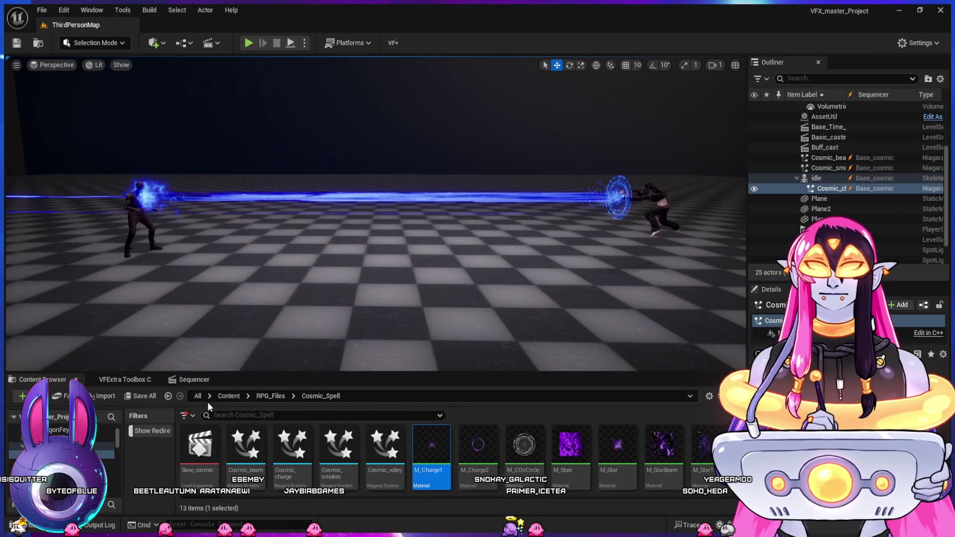
# Replay the charge and beam sequence from earlier frames in the Sequencer, then stop playback
pyautogui.click(193, 381)
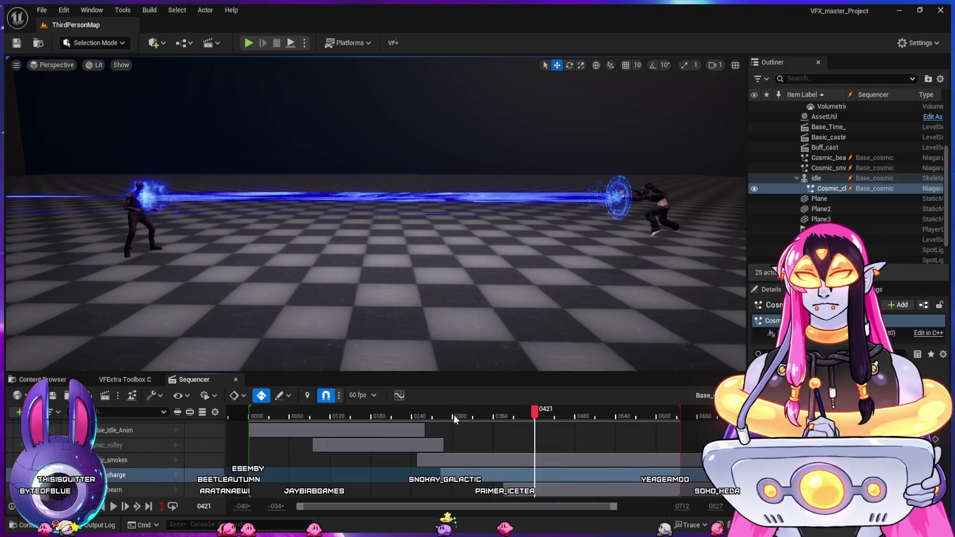
pyautogui.click(435, 411)
pyautogui.press('space')
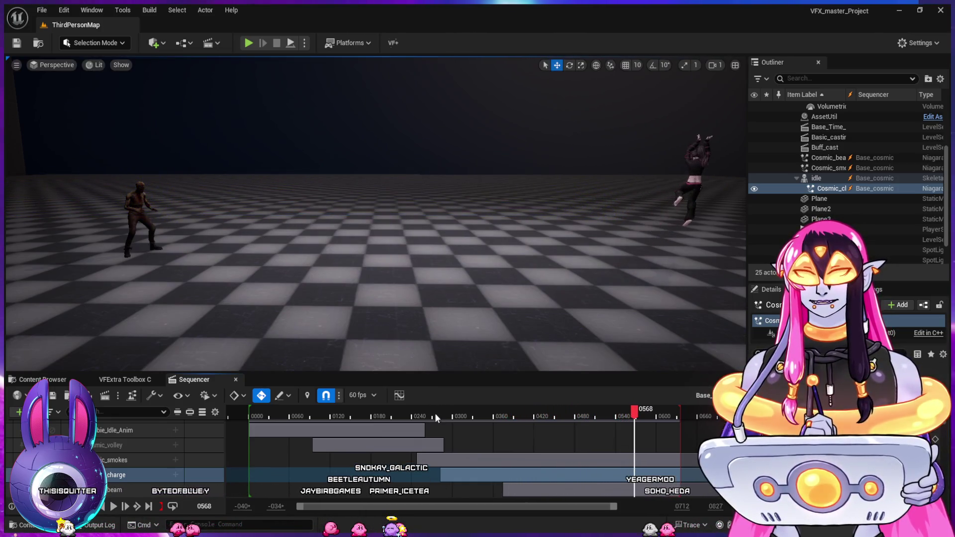
pyautogui.click(418, 412)
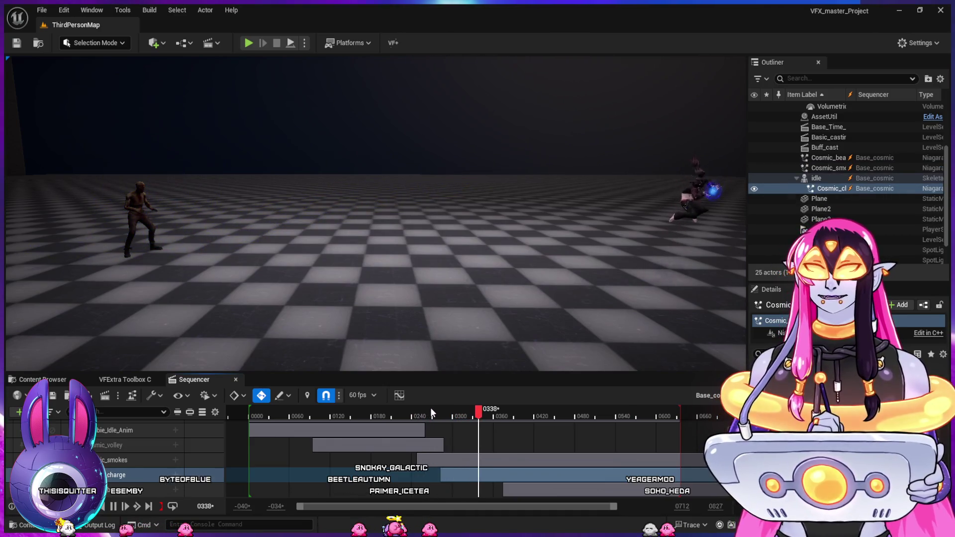
pyautogui.click(418, 413)
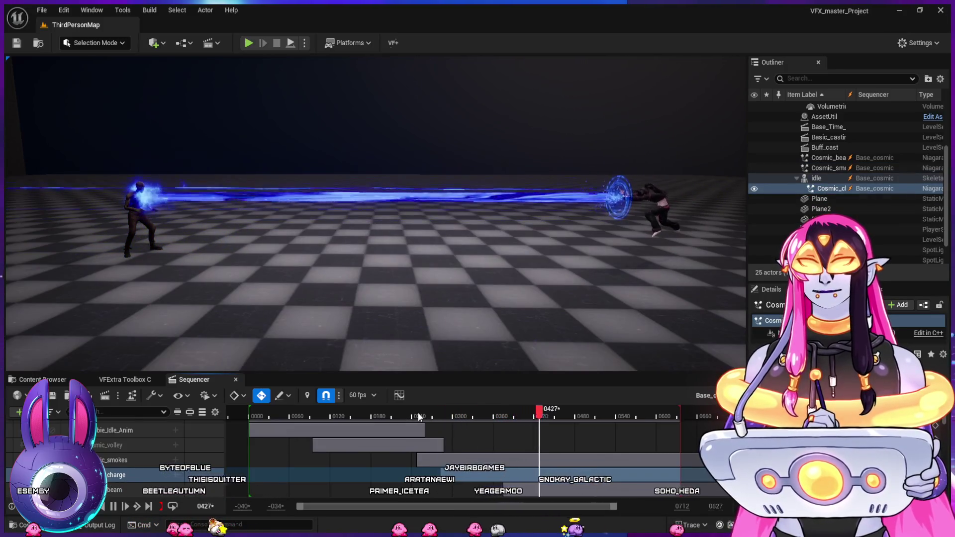
pyautogui.press('space')
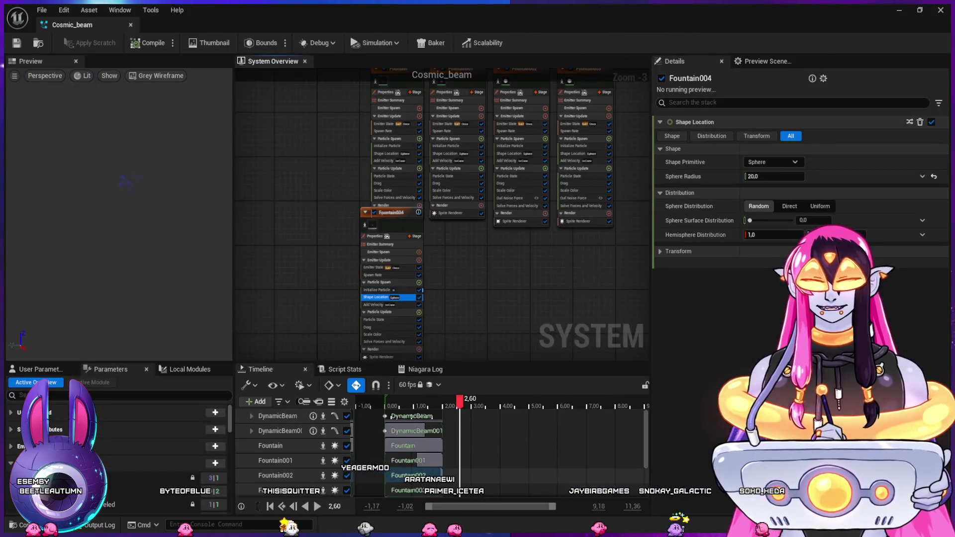
# Add a Generate Collision Event module to SimpleSpriteBurst, plus the required Collision module
pyautogui.moveTo(383, 252); pyautogui.dragTo(389, 274)
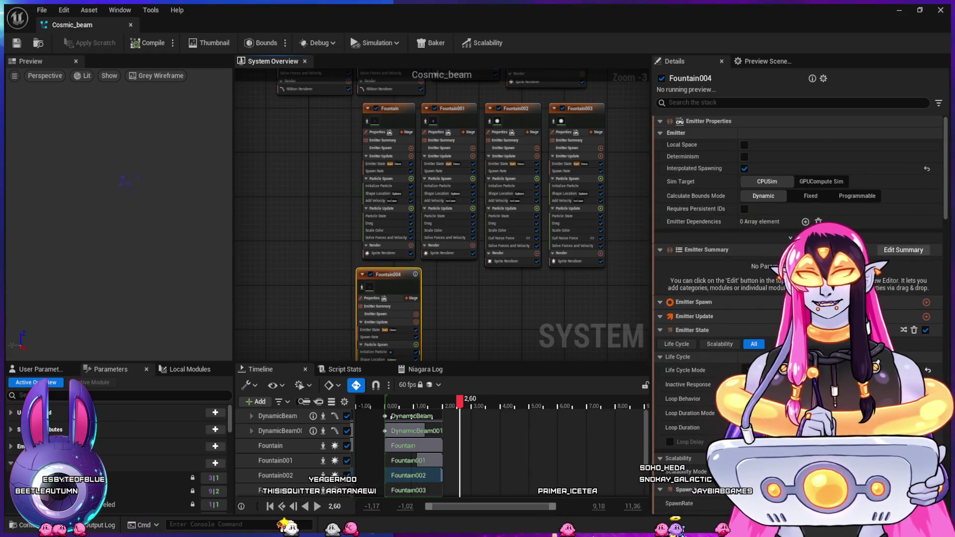
pyautogui.click(490, 309)
pyautogui.moveTo(620, 172)
pyautogui.mouseDown()
pyautogui.moveTo(628, 298)
pyautogui.moveTo(675, 355)
pyautogui.moveTo(605, 355)
pyautogui.mouseUp()
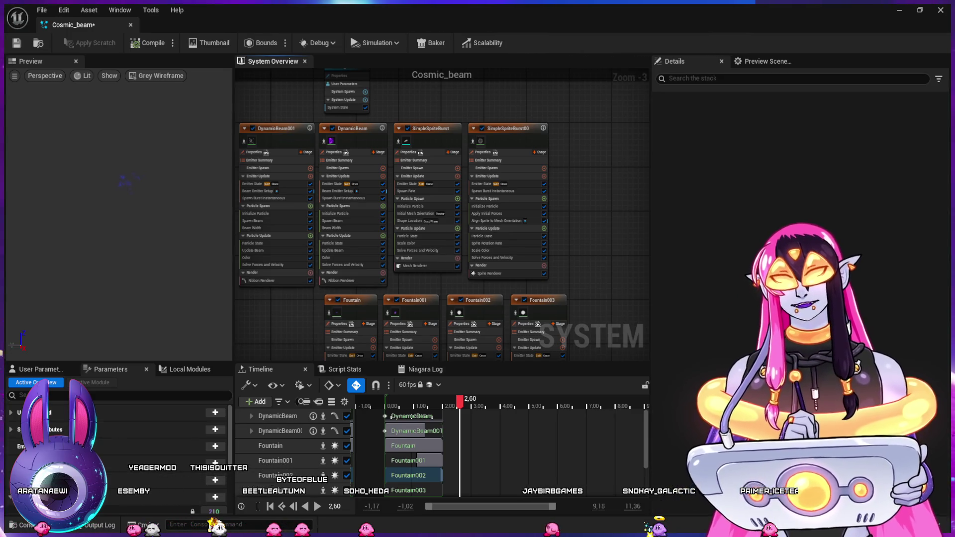
pyautogui.hotkey('ctrl', 'v')
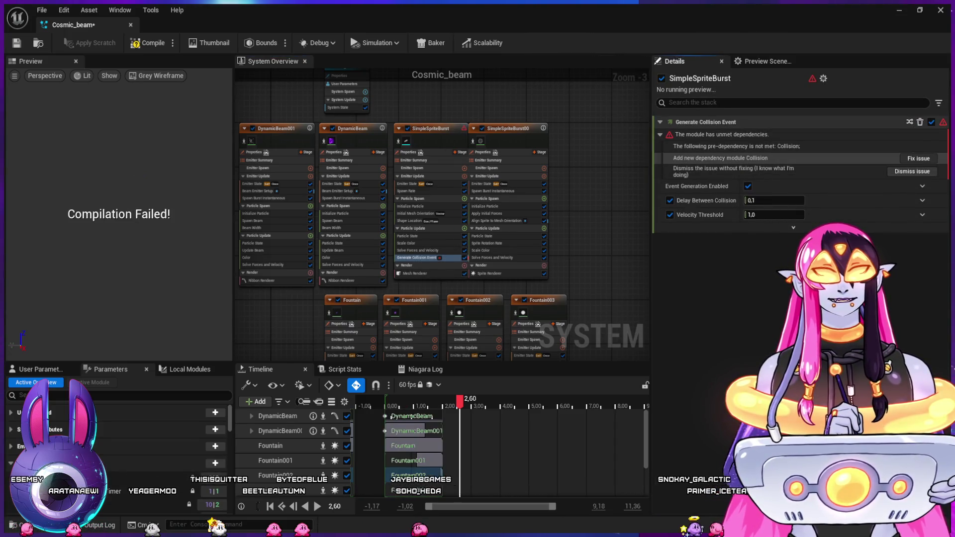
pyautogui.click(918, 158)
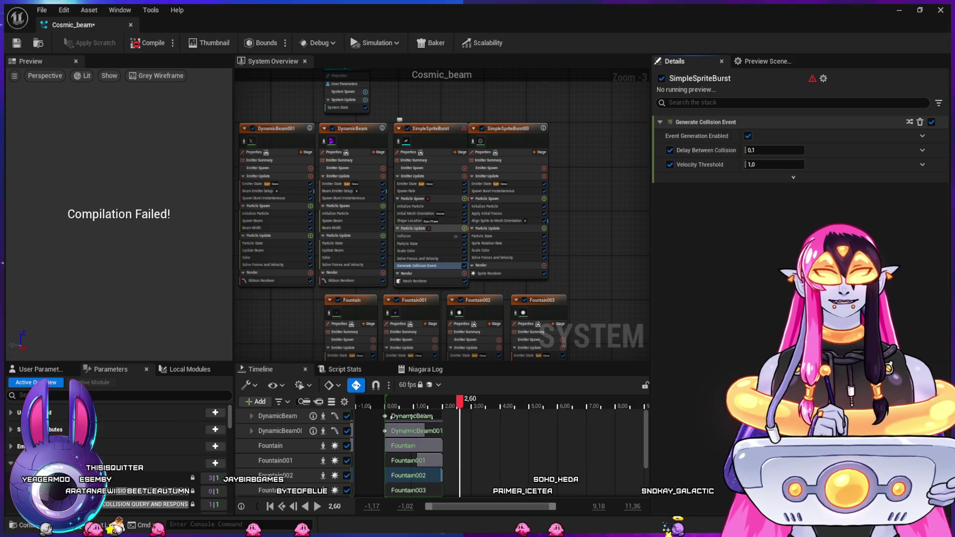
# Check the compile errors, enable Requires Persistent IDs on SimpleSpriteBurst, and recompile the system
pyautogui.click(413, 229)
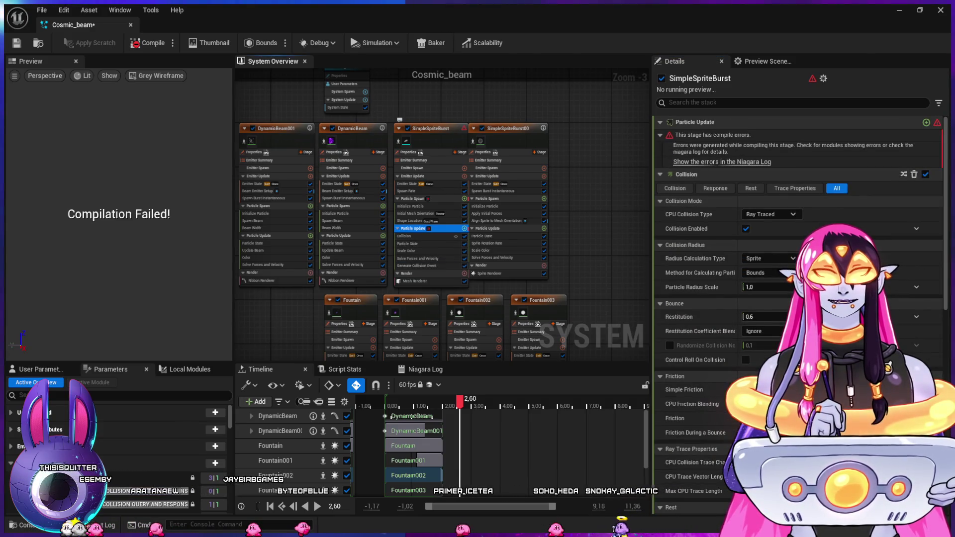
pyautogui.click(432, 128)
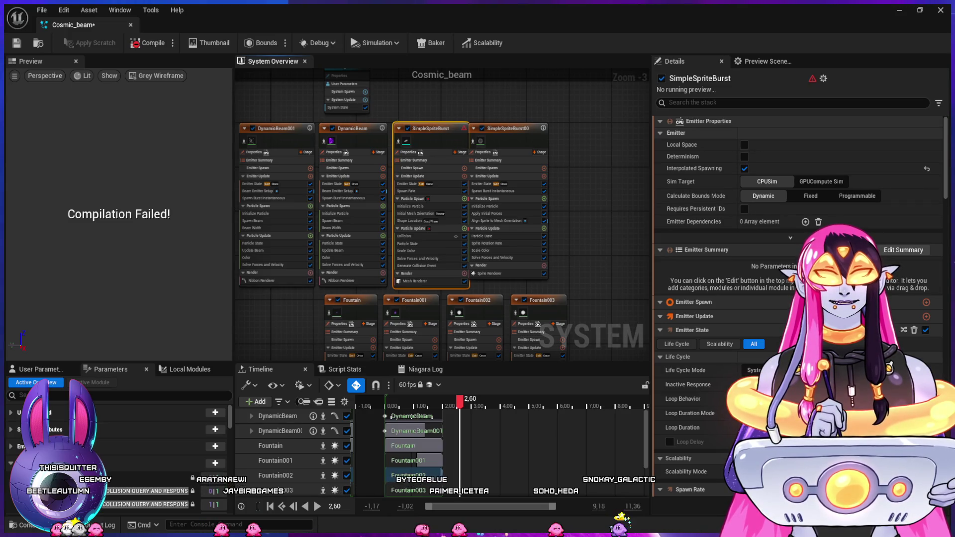
pyautogui.click(413, 198)
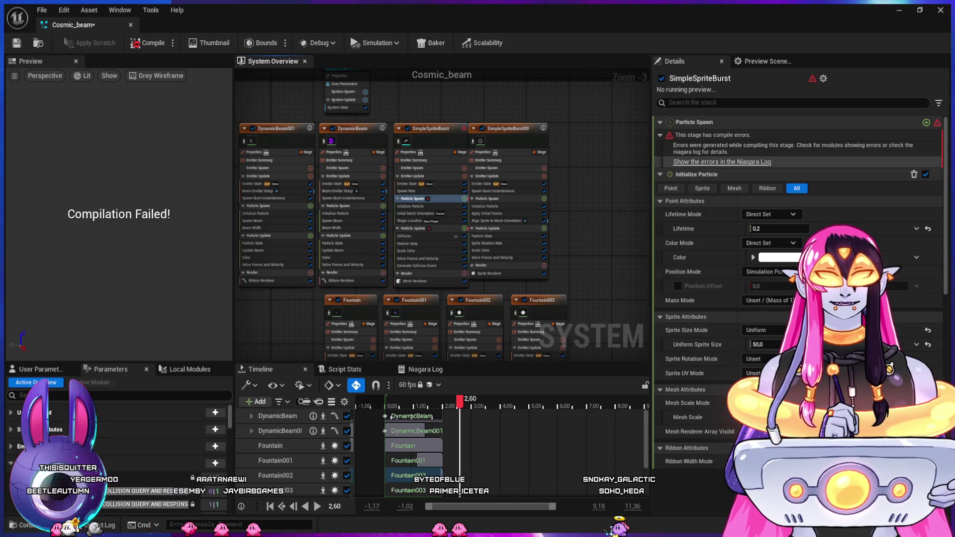
pyautogui.click(721, 161)
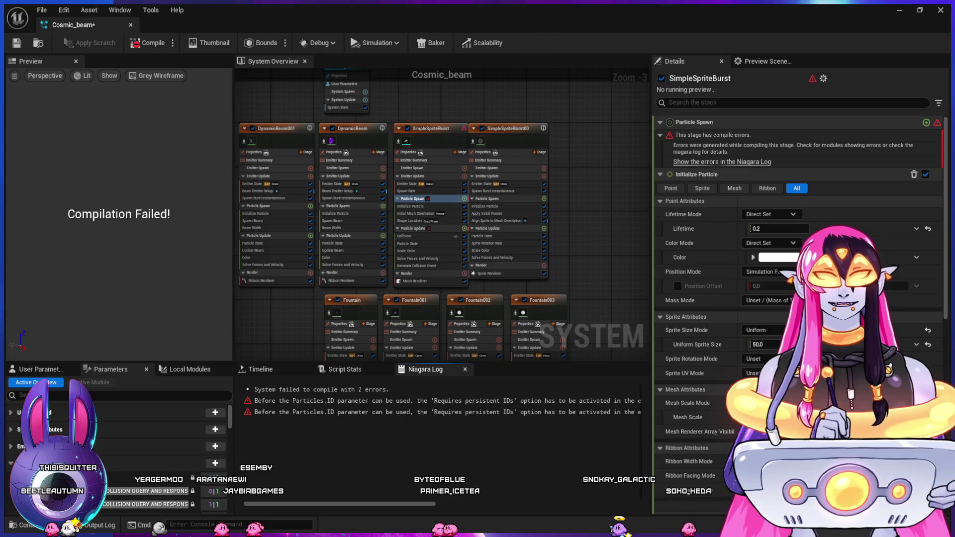
pyautogui.click(399, 122)
pyautogui.click(745, 209)
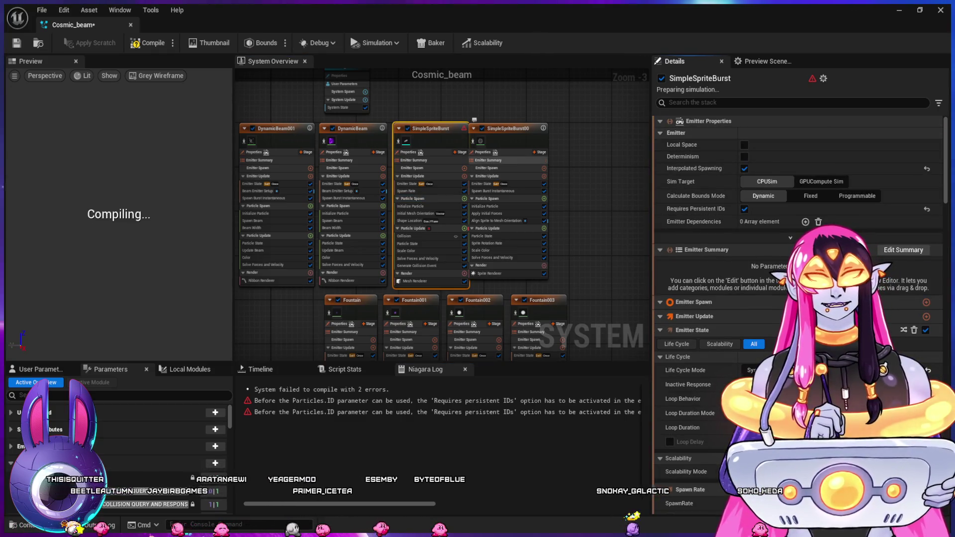
pyautogui.moveTo(507, 128); pyautogui.dragTo(518, 128)
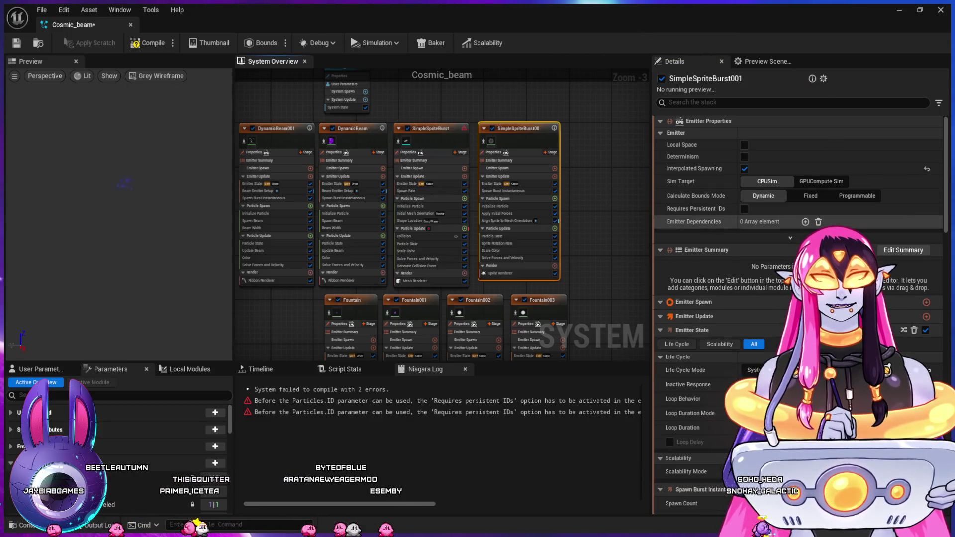
pyautogui.click(744, 209)
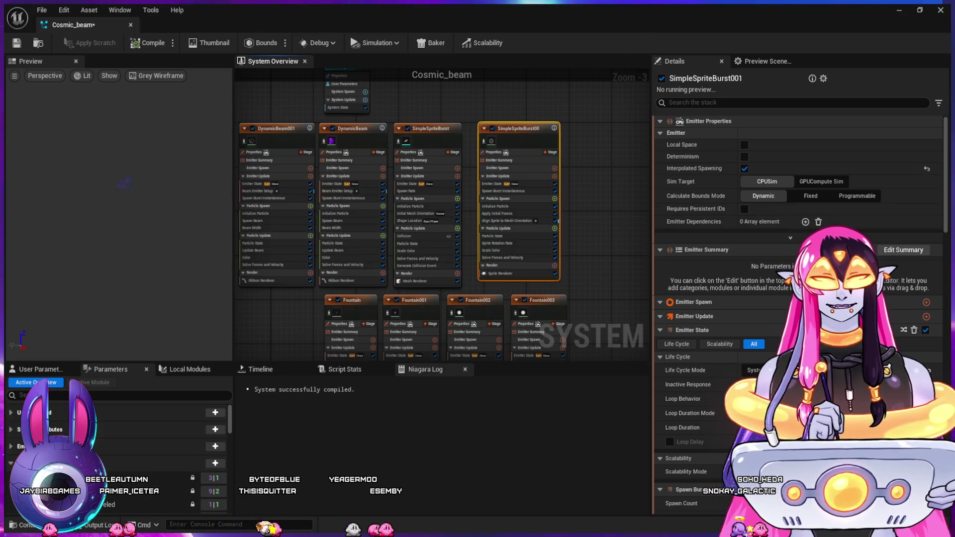
pyautogui.click(430, 129)
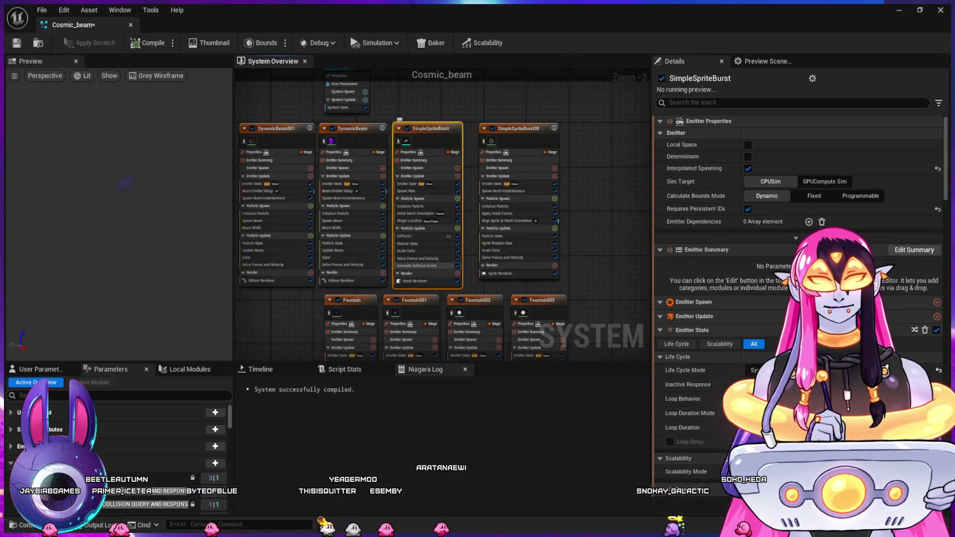
pyautogui.click(421, 265)
# Place the new CPURadialBurst emitter next to Fountain004 in the system overview
pyautogui.moveTo(601, 277)
pyautogui.mouseDown()
pyautogui.moveTo(493, 226)
pyautogui.moveTo(617, 64)
pyautogui.mouseUp()
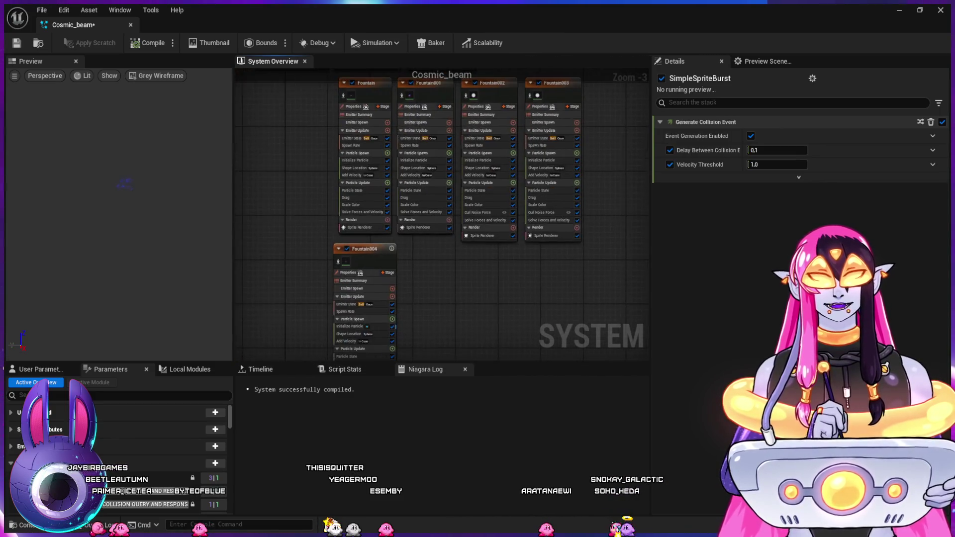
pyautogui.moveTo(464, 261)
pyautogui.mouseDown()
pyautogui.moveTo(445, 312)
pyautogui.moveTo(451, 221)
pyautogui.mouseUp()
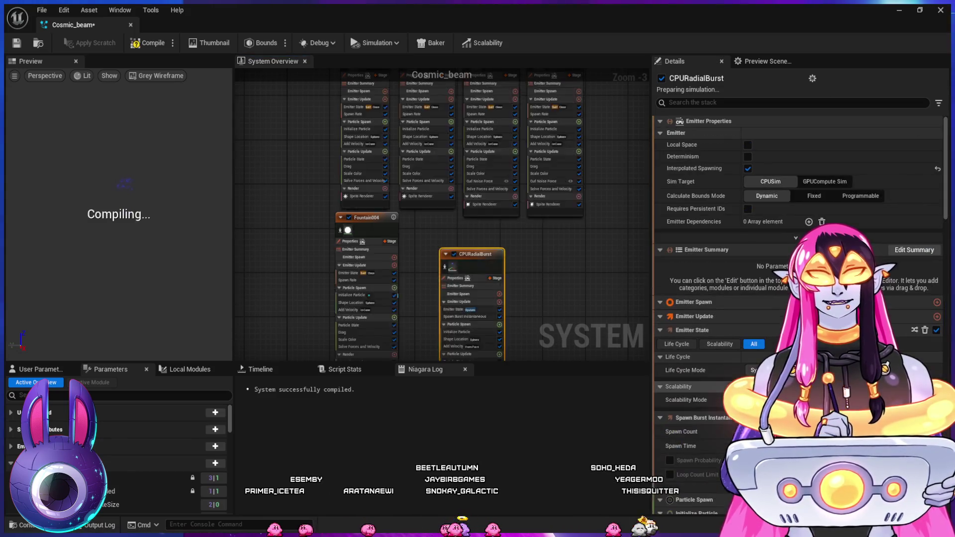
pyautogui.moveTo(527, 177); pyautogui.dragTo(553, 195)
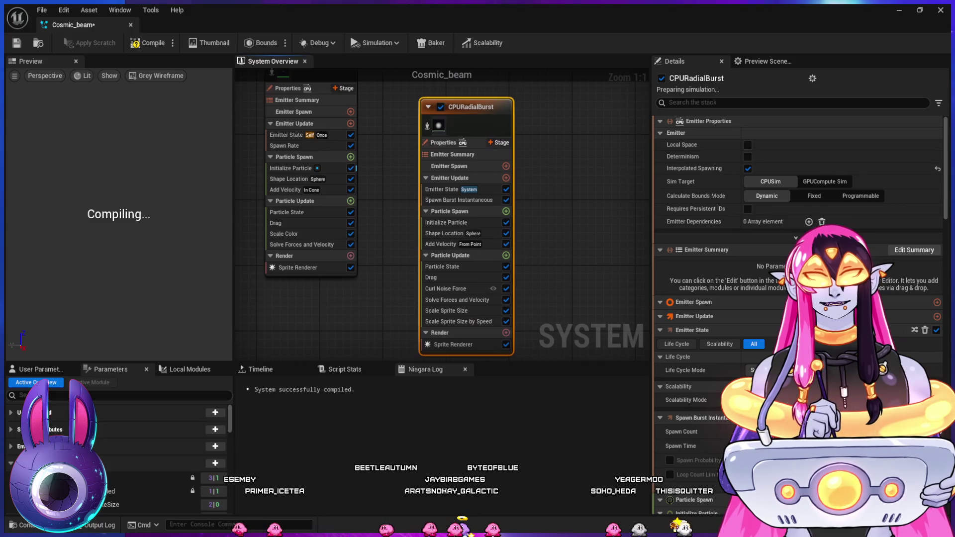
pyautogui.moveTo(470, 107); pyautogui.dragTo(433, 93)
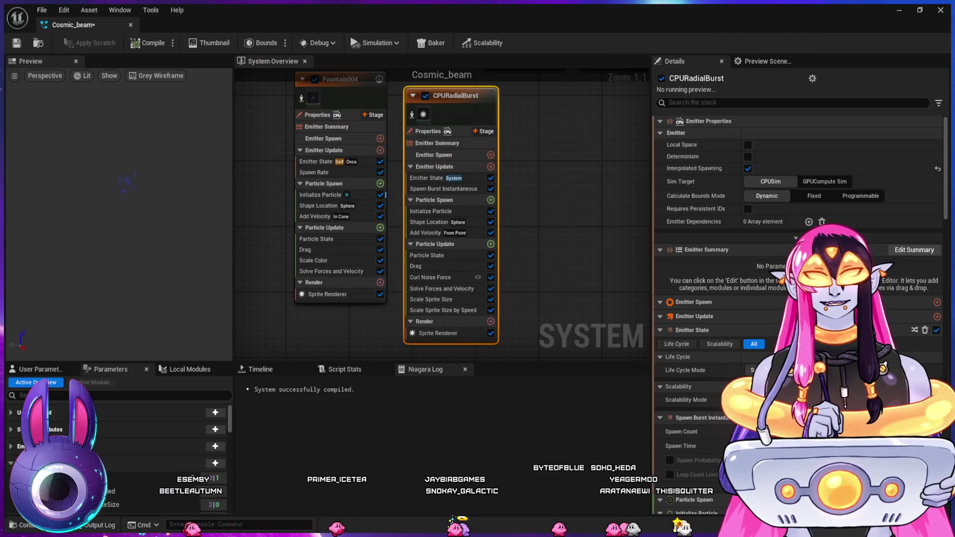
# Add an event handler to CPURadialBurst sourced from SimpleSpriteBurst's CollisionEvent
pyautogui.click(440, 332)
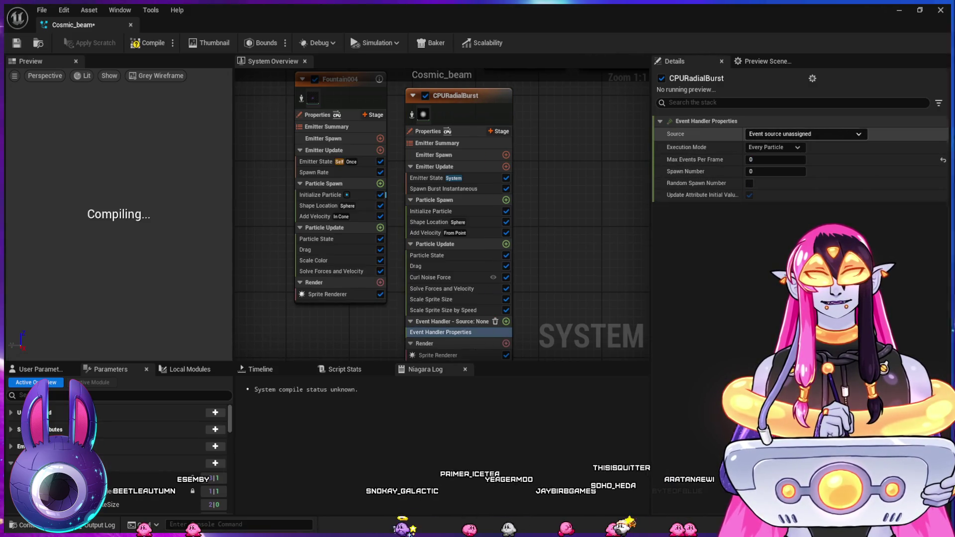
pyautogui.click(805, 134)
pyautogui.click(776, 146)
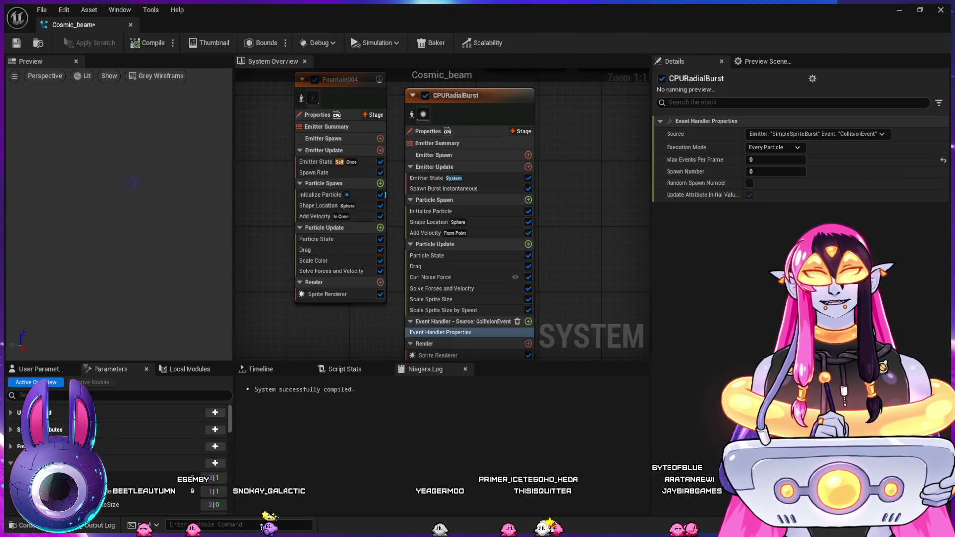
pyautogui.scroll(-2, 567, 248)
# Assign M_Charge1 from the Cosmic_Spell folder as CPURadialBurst's sprite material and return to the level
pyautogui.click(433, 307)
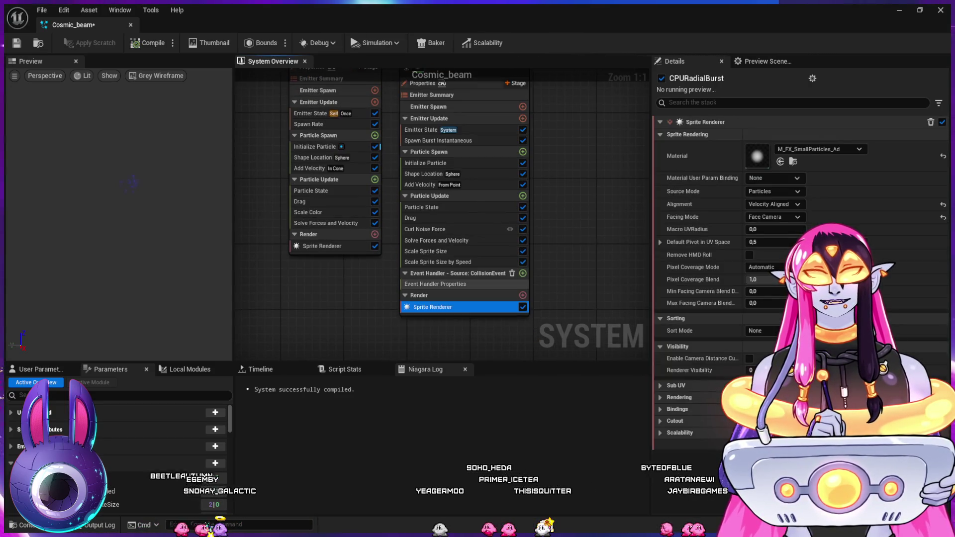
pyautogui.click(677, 156)
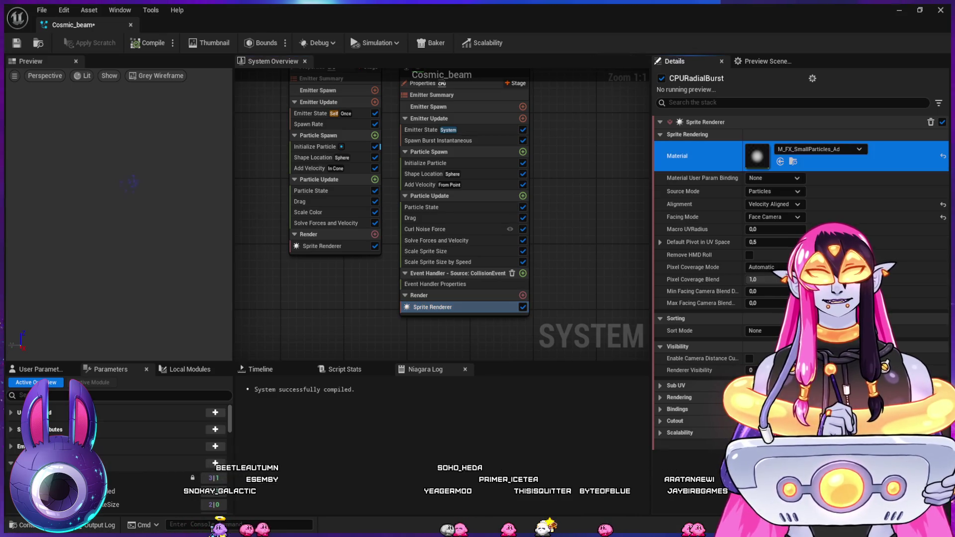
pyautogui.hotkey('ctrl', 'space')
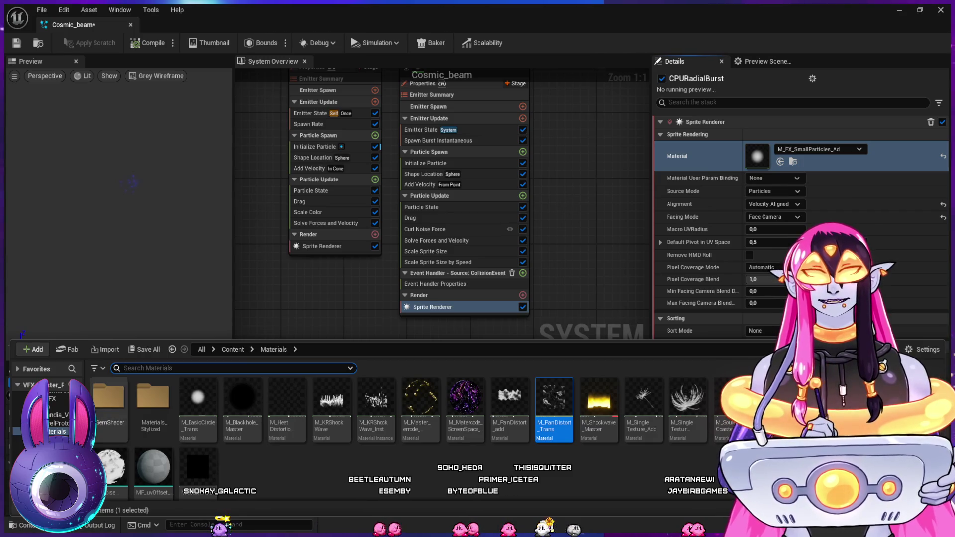
pyautogui.hotkey('alt', 'Left')
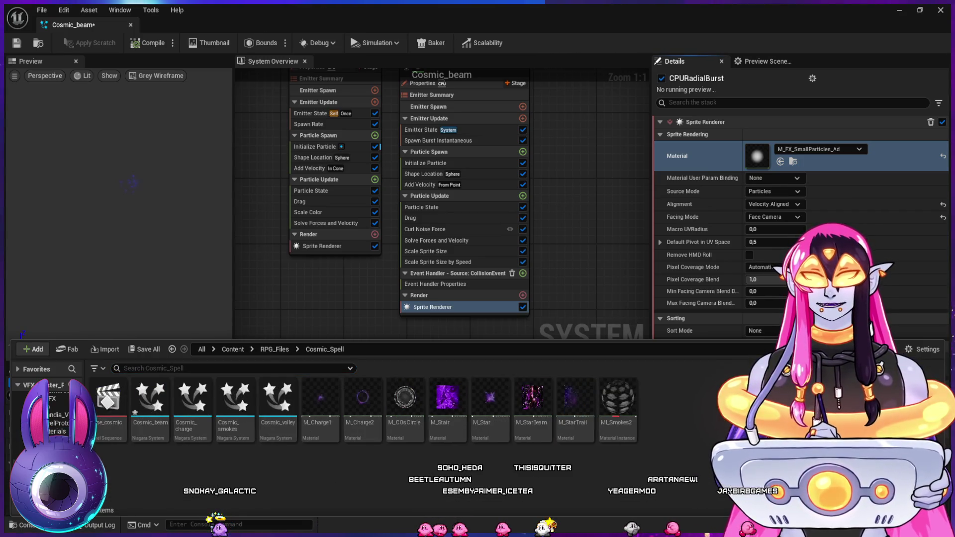
pyautogui.moveTo(321, 397)
pyautogui.mouseDown()
pyautogui.moveTo(702, 217)
pyautogui.moveTo(757, 155)
pyautogui.mouseUp()
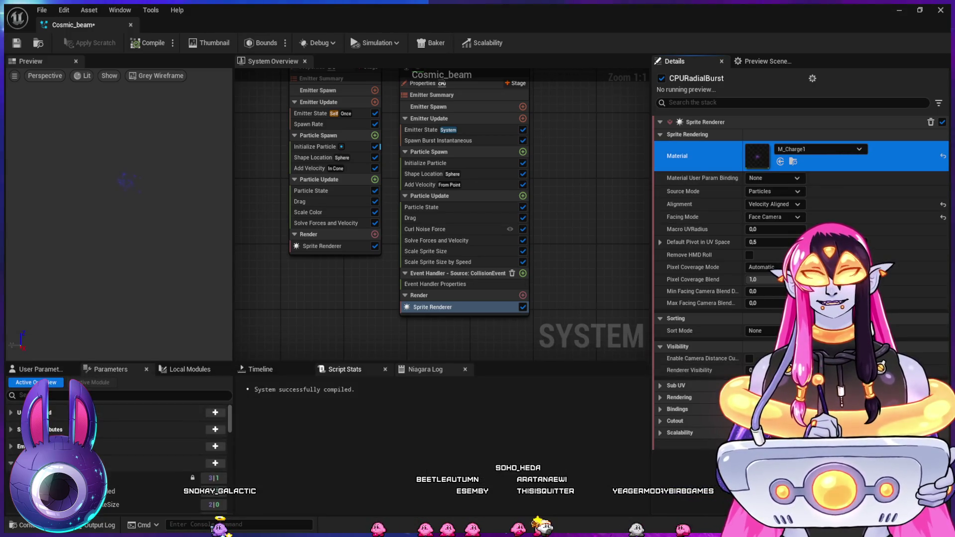
pyautogui.click(898, 10)
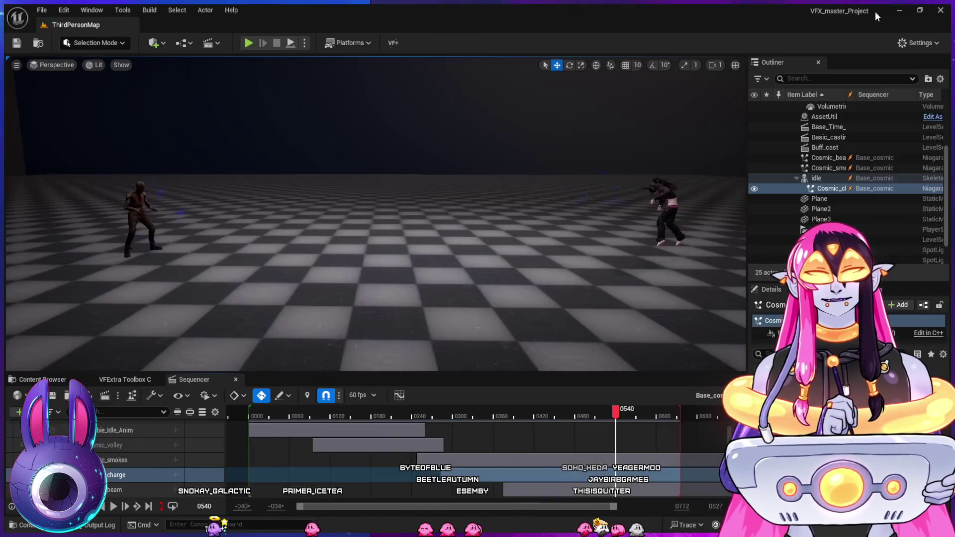
# Scrub the sequence through frames 0448 to 0470 with the camera moved closer to the zombie
pyautogui.moveTo(422, 416)
pyautogui.mouseDown()
pyautogui.moveTo(394, 417)
pyautogui.moveTo(547, 421)
pyautogui.mouseUp()
pyautogui.moveTo(461, 277)
pyautogui.mouseDown()
pyautogui.moveTo(430, 243)
pyautogui.moveTo(503, 298)
pyautogui.mouseUp()
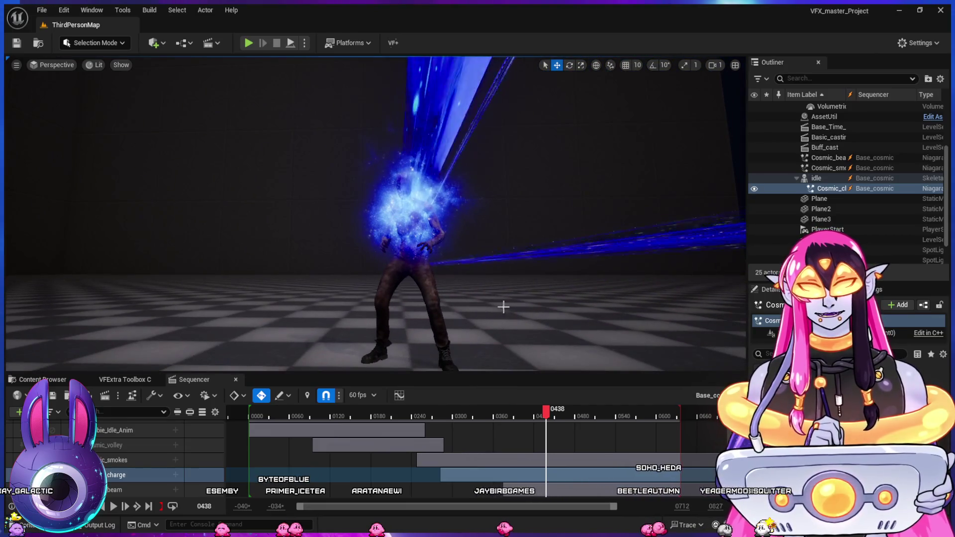
pyautogui.click(553, 417)
pyautogui.moveTo(554, 417)
pyautogui.mouseDown()
pyautogui.moveTo(599, 414)
pyautogui.moveTo(488, 390)
pyautogui.moveTo(529, 395)
pyautogui.mouseUp()
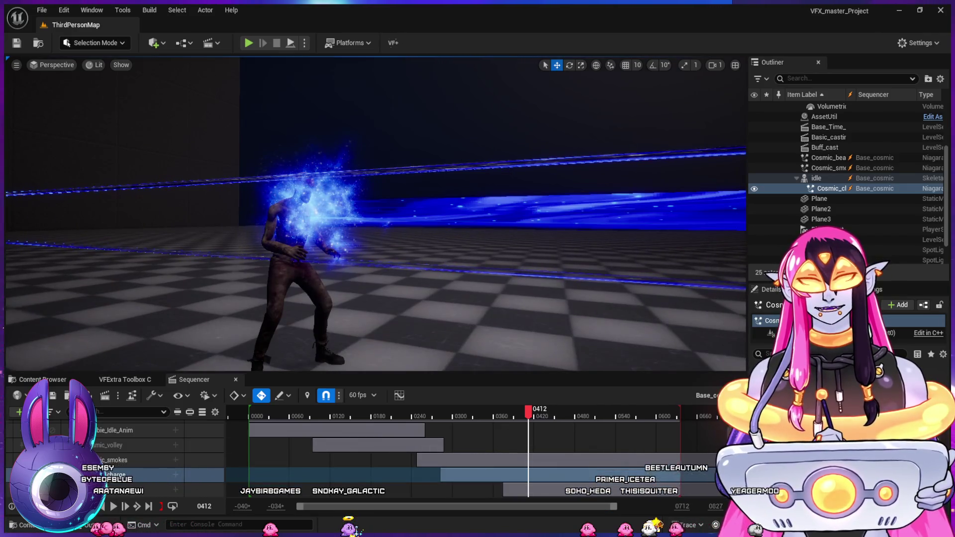
pyautogui.scroll(-2, 536, 252)
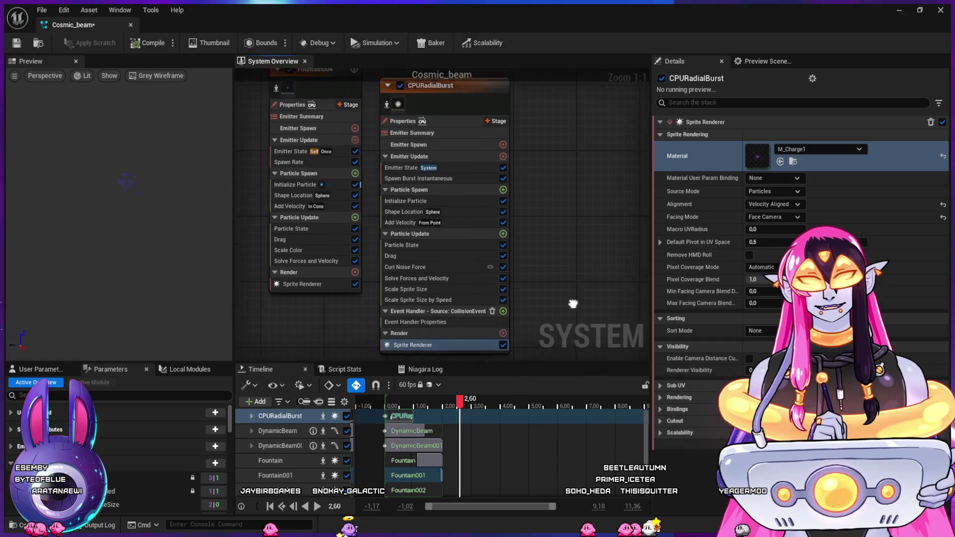
# Set CPURadialBurst's Uniform Sprite Size Min to 10 and Max to 30
pyautogui.moveTo(536, 251); pyautogui.dragTo(534, 251)
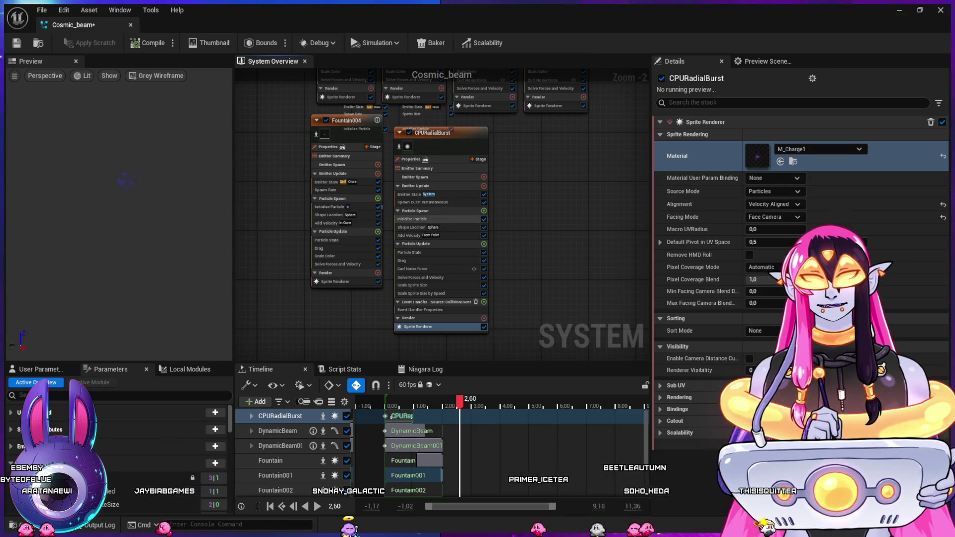
pyautogui.click(412, 219)
pyautogui.click(766, 292)
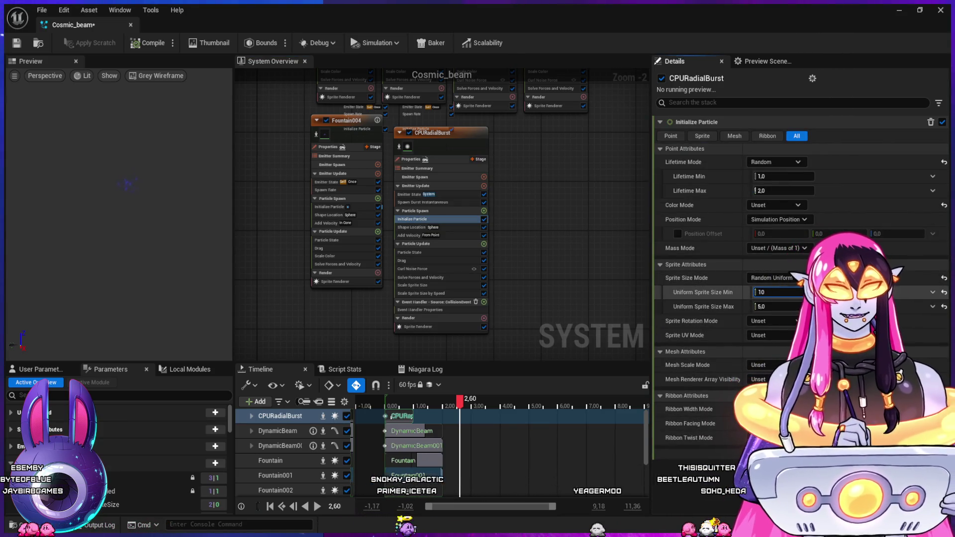
pyautogui.press('Tab')
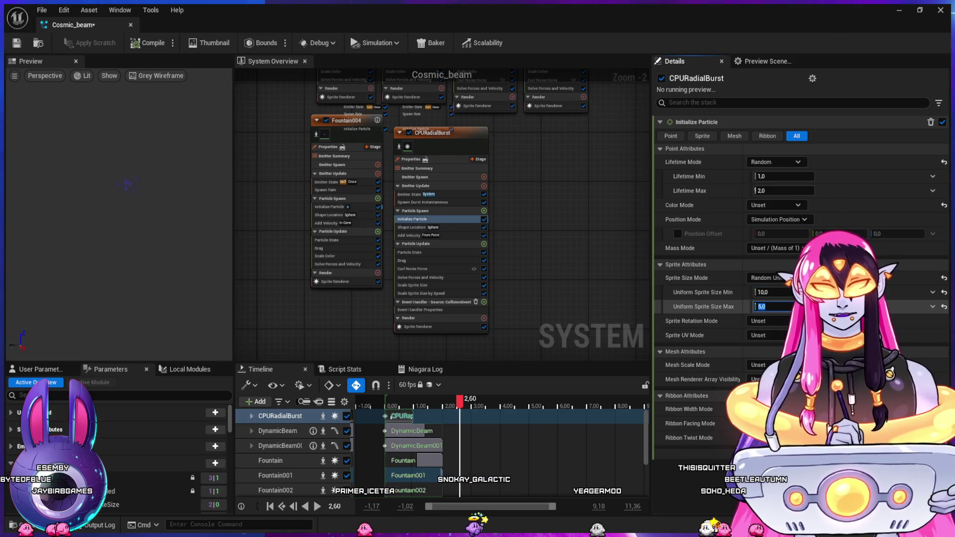
pyautogui.write('30')
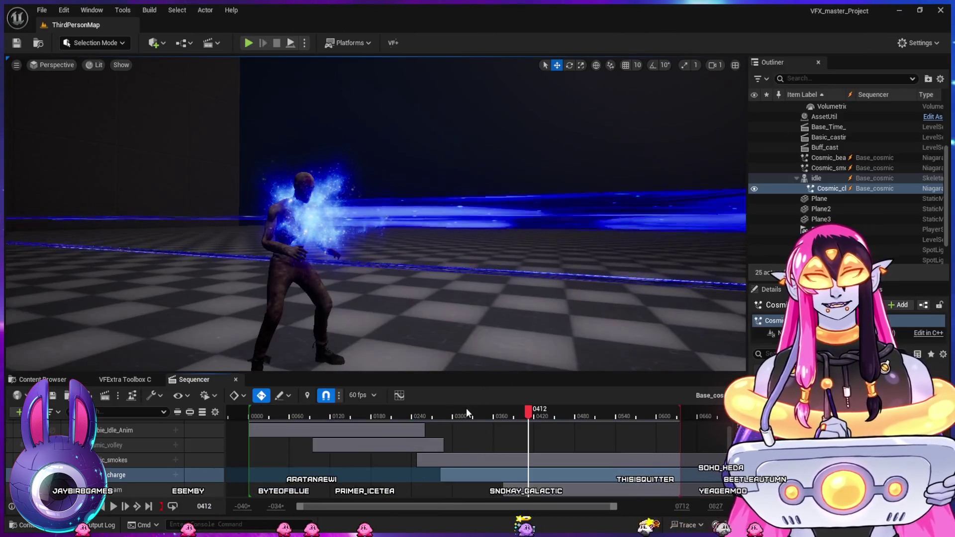
# Replace M_Charge1 with M_Star as the Sprite Renderer material on CPURadialBurst
pyautogui.moveTo(466, 408)
pyautogui.mouseDown()
pyautogui.moveTo(432, 423)
pyautogui.moveTo(577, 413)
pyautogui.mouseUp()
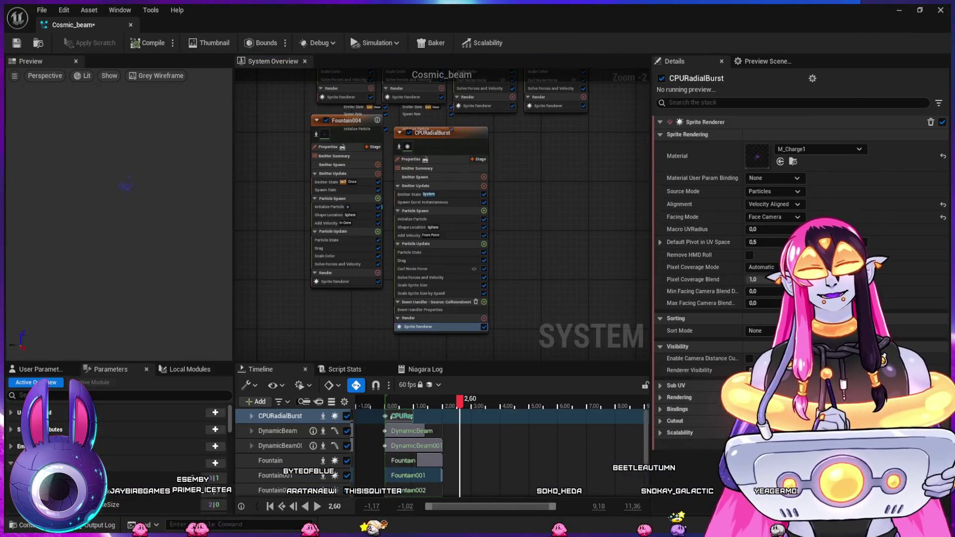
pyautogui.click(697, 156)
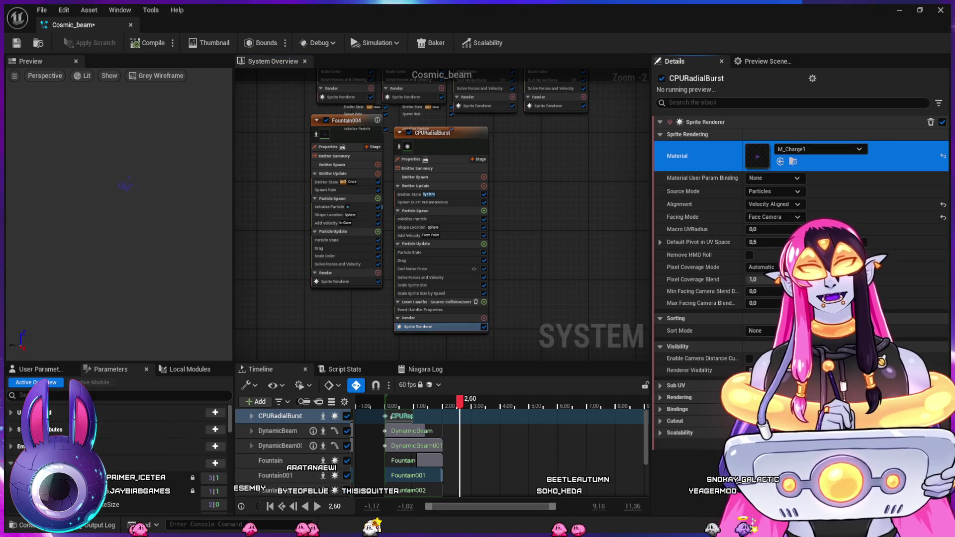
pyautogui.click(792, 161)
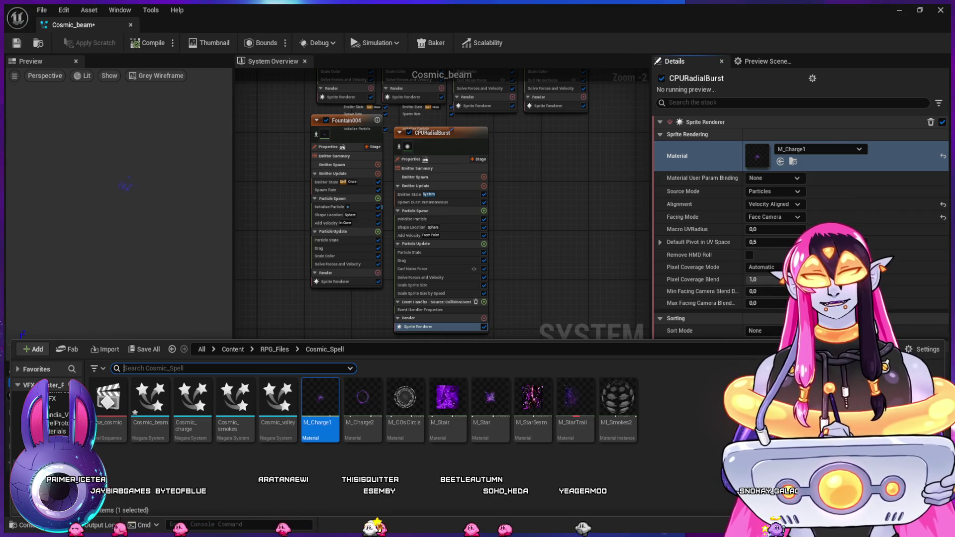
pyautogui.click(490, 398)
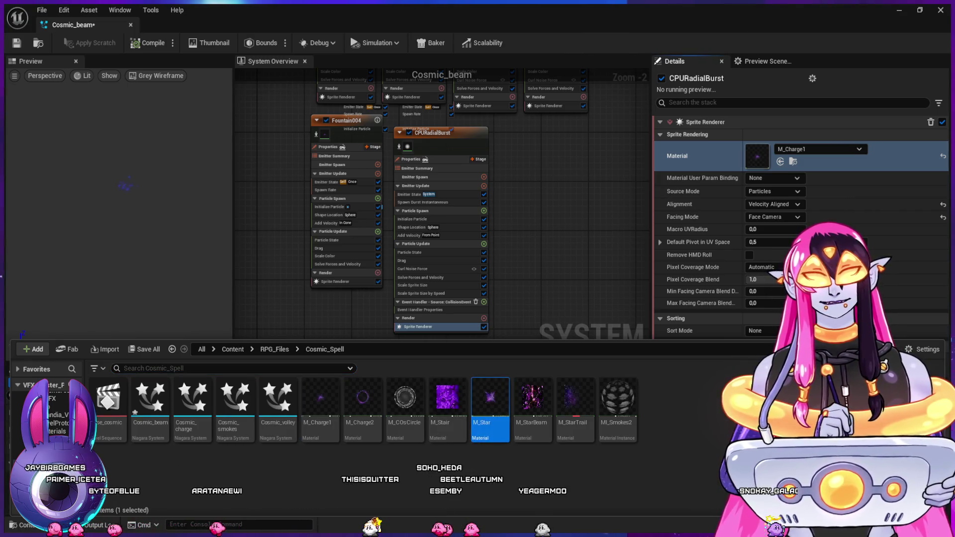
pyautogui.click(780, 162)
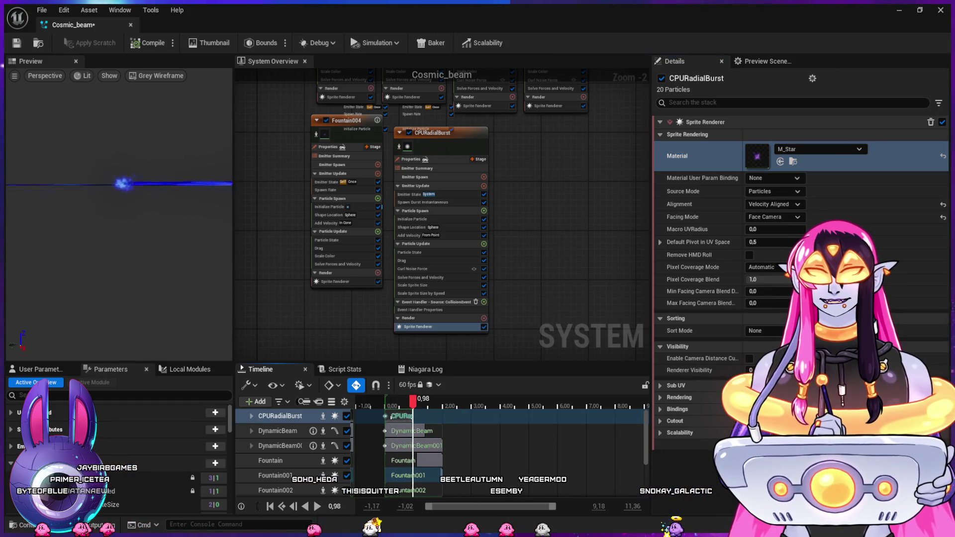
pyautogui.scroll(-2, 540, 257)
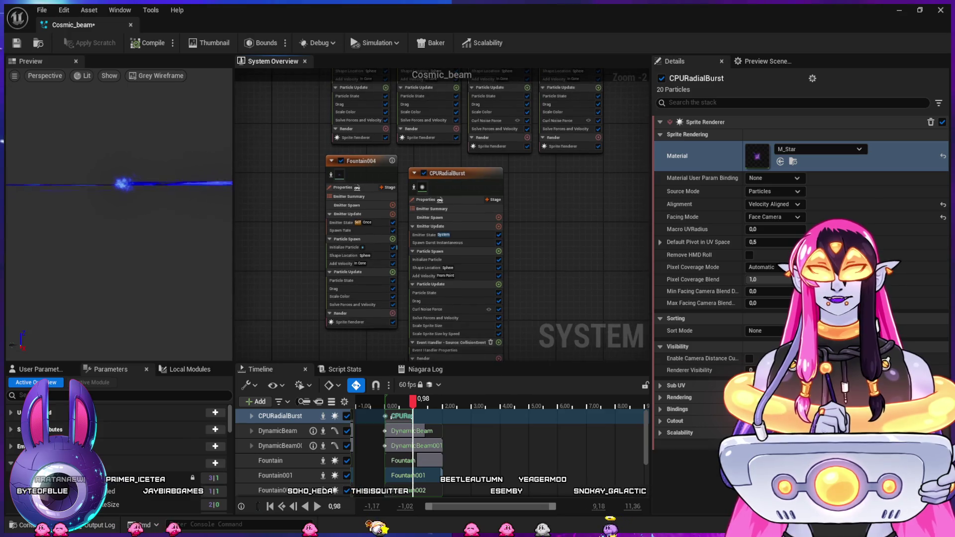
pyautogui.moveTo(539, 257)
pyautogui.mouseDown()
pyautogui.moveTo(463, 267)
pyautogui.moveTo(495, 203)
pyautogui.moveTo(505, 209)
pyautogui.moveTo(494, 251)
pyautogui.moveTo(495, 348)
pyautogui.moveTo(482, 335)
pyautogui.moveTo(500, 393)
pyautogui.mouseUp()
pyautogui.scroll(4, 405, 209)
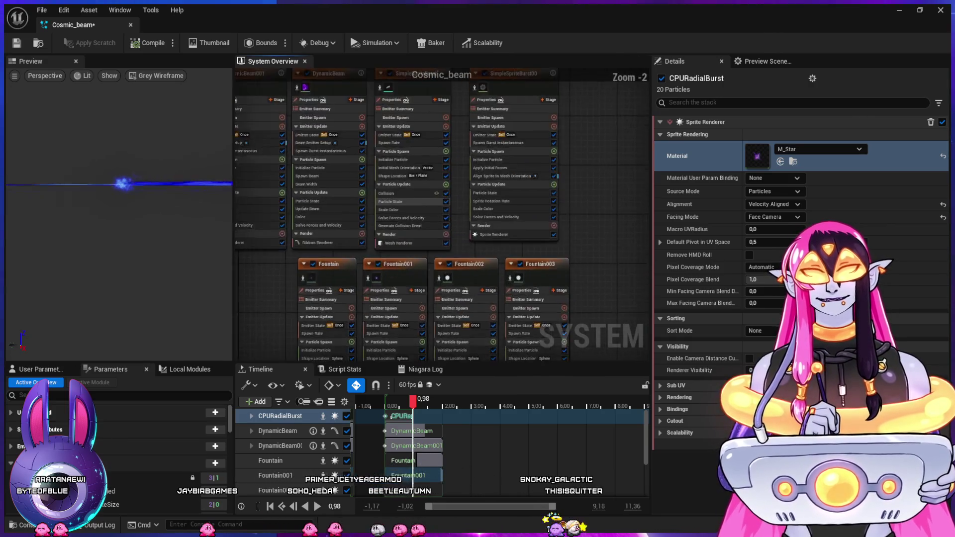
# Set Radius Calculation Type to Mesh in SimpleSpriteBurst's Collision module
pyautogui.click(403, 232)
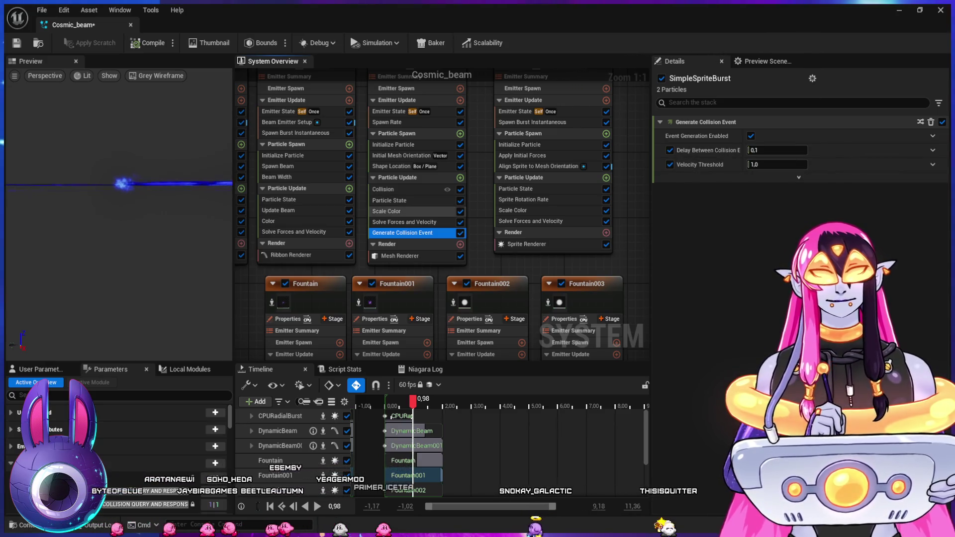
pyautogui.click(393, 189)
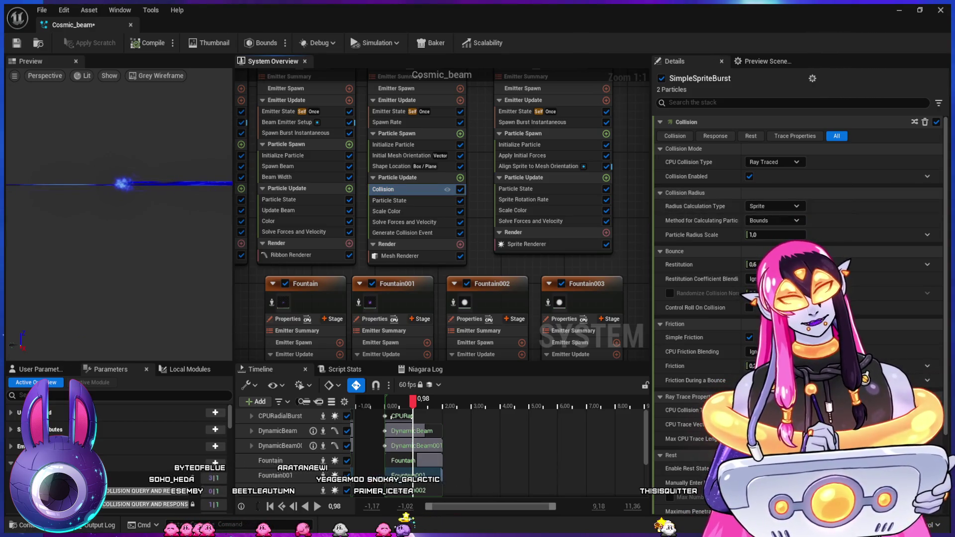
pyautogui.click(774, 206)
pyautogui.click(766, 228)
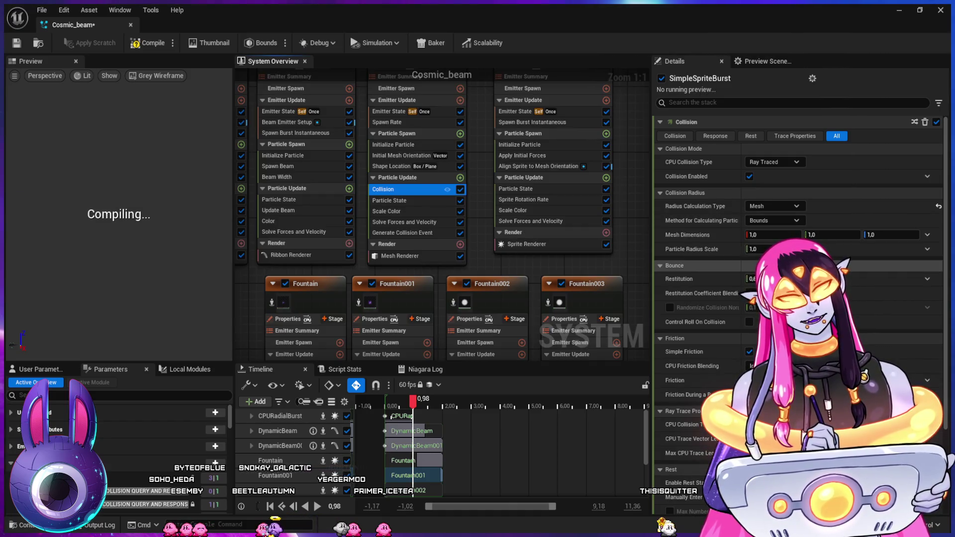
pyautogui.scroll(-5, 796, 299)
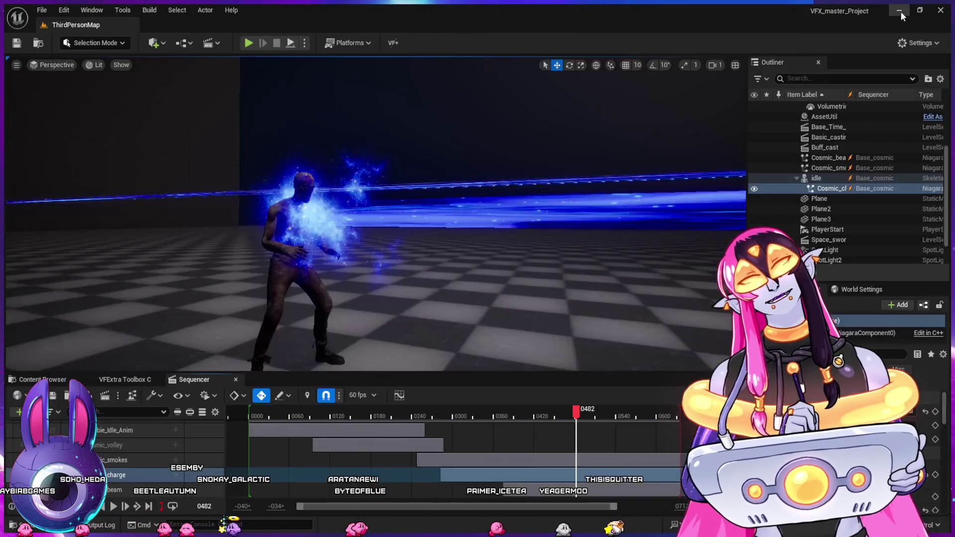
# Scrub the sequence to frame 0456 to watch the beam hit the zombie, then return to Cosmic_beam
pyautogui.moveTo(450, 416)
pyautogui.mouseDown()
pyautogui.moveTo(590, 416)
pyautogui.moveTo(514, 415)
pyautogui.moveTo(559, 417)
pyautogui.mouseUp()
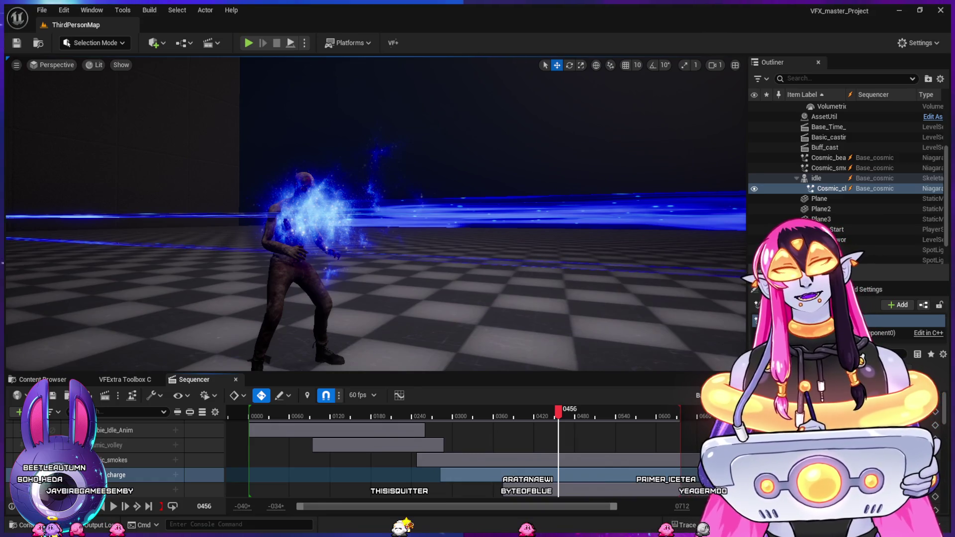
pyautogui.hotkey('alt', 'Tab')
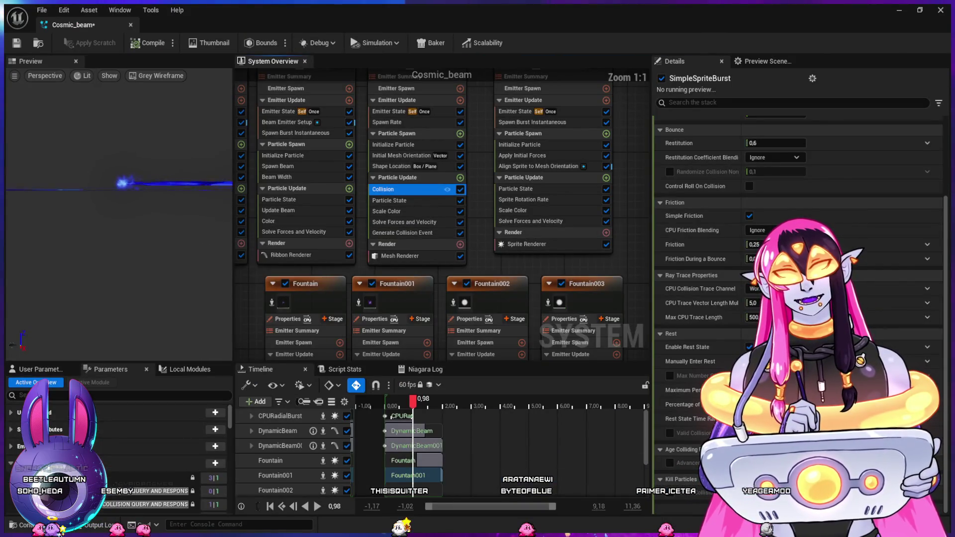
# Disable the DynamicBeam and DynamicBeam001 emitters
pyautogui.moveTo(482, 122); pyautogui.dragTo(551, 178)
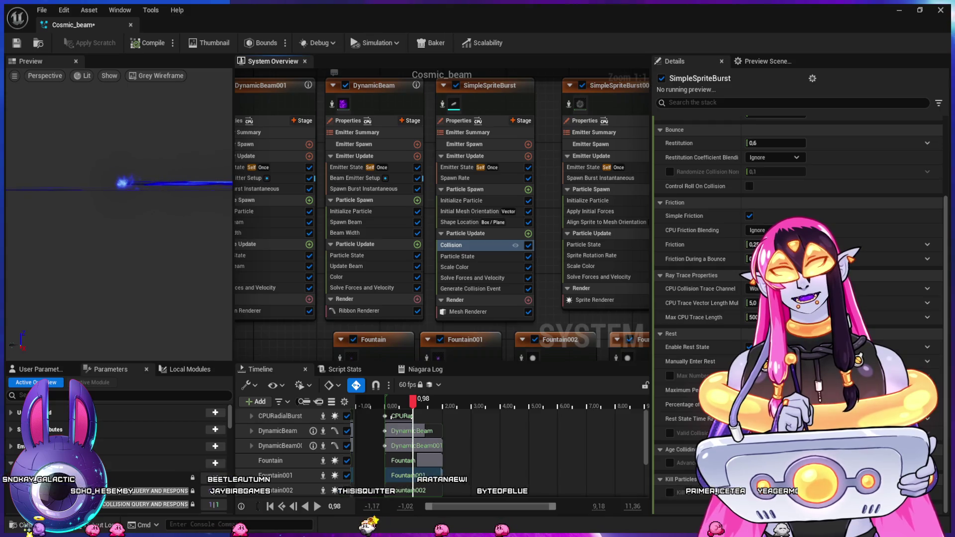
pyautogui.click(345, 85)
pyautogui.moveTo(497, 149); pyautogui.dragTo(546, 152)
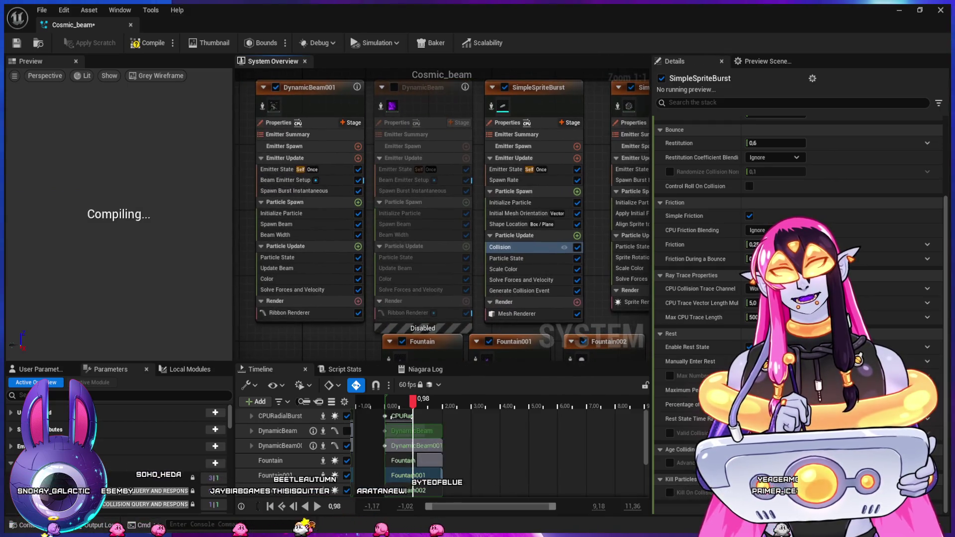
pyautogui.click(276, 87)
pyautogui.scroll(-2, 513, 221)
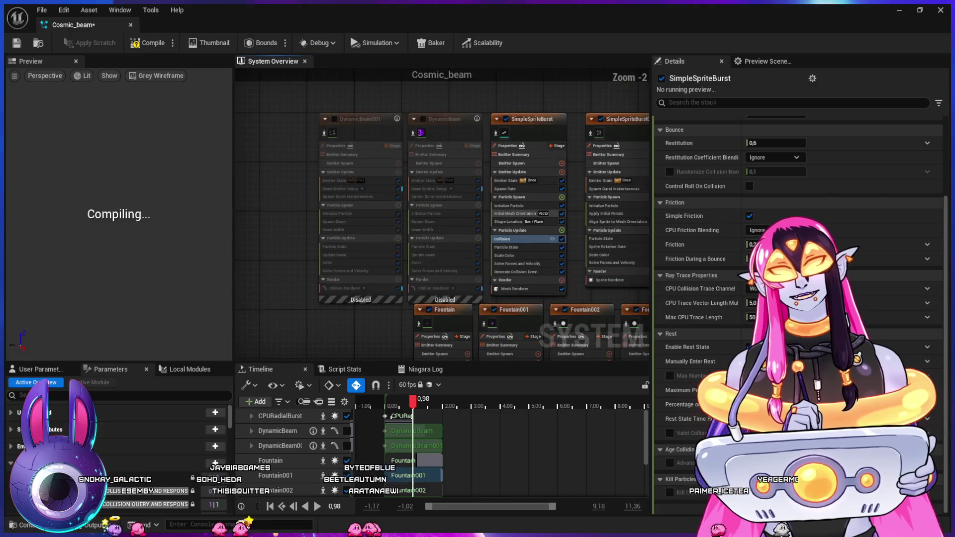
# Drag Fountain004 up beside the beam emitters in the system overview
pyautogui.moveTo(368, 338); pyautogui.dragTo(339, 157)
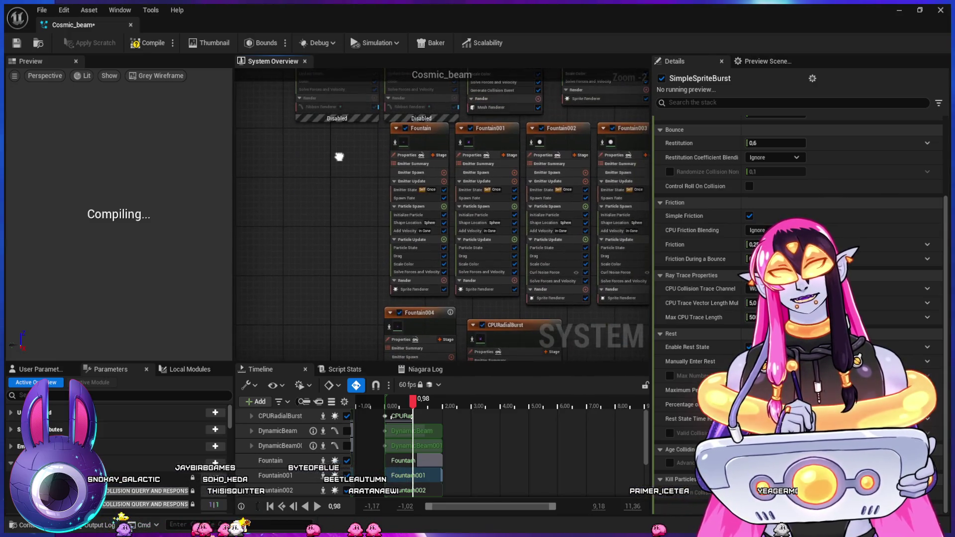
pyautogui.moveTo(413, 312)
pyautogui.mouseDown()
pyautogui.moveTo(288, 166)
pyautogui.moveTo(262, 86)
pyautogui.moveTo(240, 74)
pyautogui.moveTo(295, 100)
pyautogui.moveTo(352, 102)
pyautogui.mouseUp()
pyautogui.scroll(-1, 355, 109)
pyautogui.scroll(-1, 355, 109)
pyautogui.moveTo(396, 268); pyautogui.dragTo(333, 294)
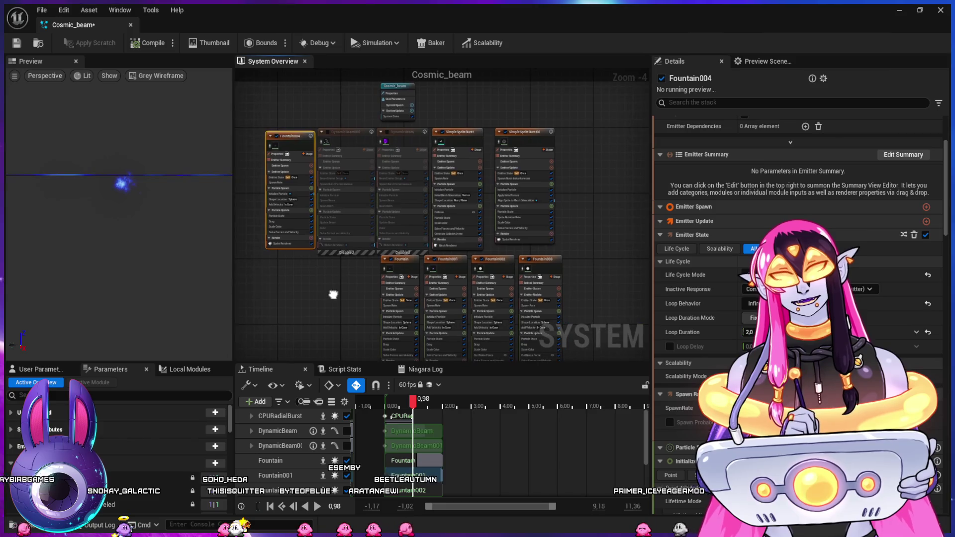
# Nudge the SimpleSpriteBurst emitters right and group Fountain004 with both beam emitters as 'Main beam'
pyautogui.click(522, 132)
pyautogui.keyDown('ctrl'); pyautogui.click(460, 132); pyautogui.keyUp('ctrl')
pyautogui.moveTo(460, 132); pyautogui.dragTo(531, 132)
pyautogui.moveTo(263, 92); pyautogui.dragTo(431, 251)
pyautogui.write('c')
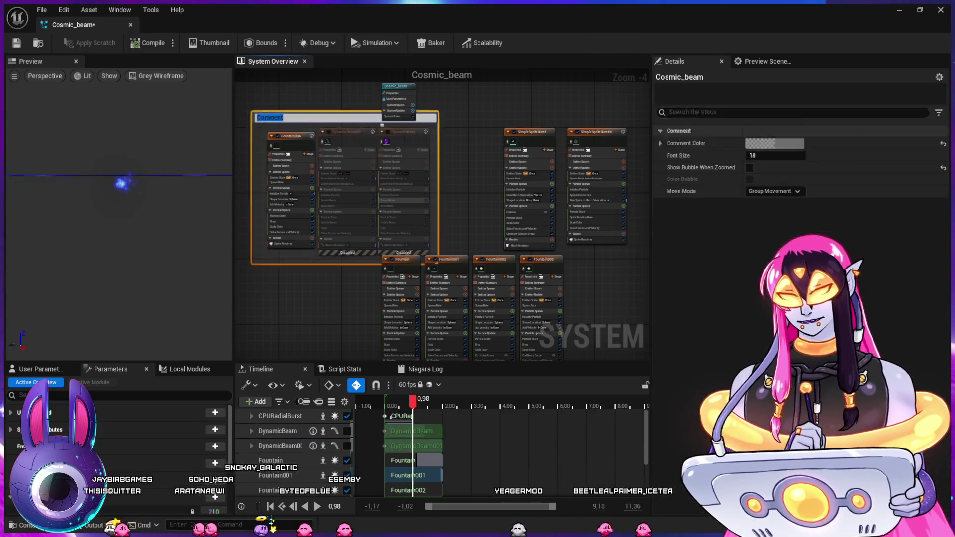
pyautogui.write('Main be')
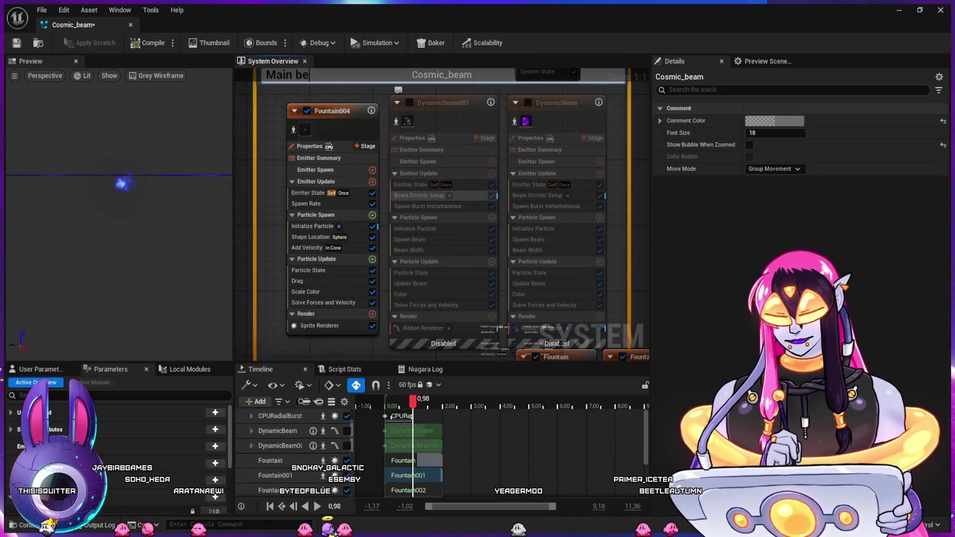
pyautogui.write('am')
pyautogui.press('Return')
# Reposition the two SimpleSpriteBurst emitters beside the Main beam group
pyautogui.scroll(-7, 309, 151)
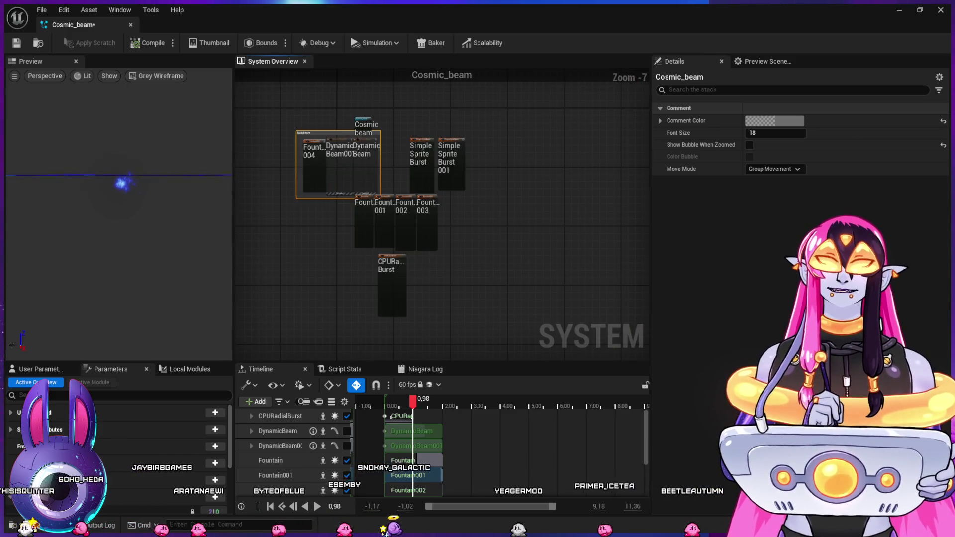
pyautogui.moveTo(411, 115); pyautogui.dragTo(463, 148)
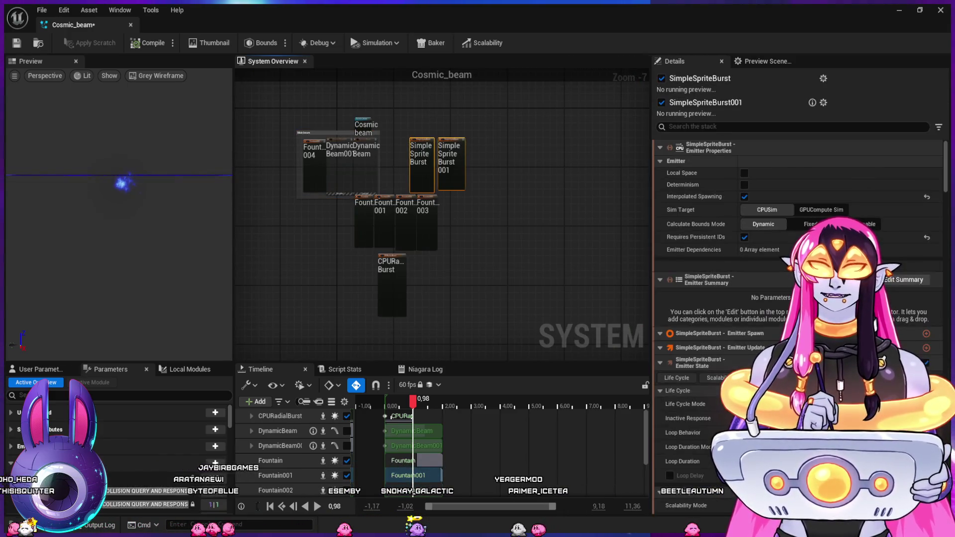
pyautogui.press('f')
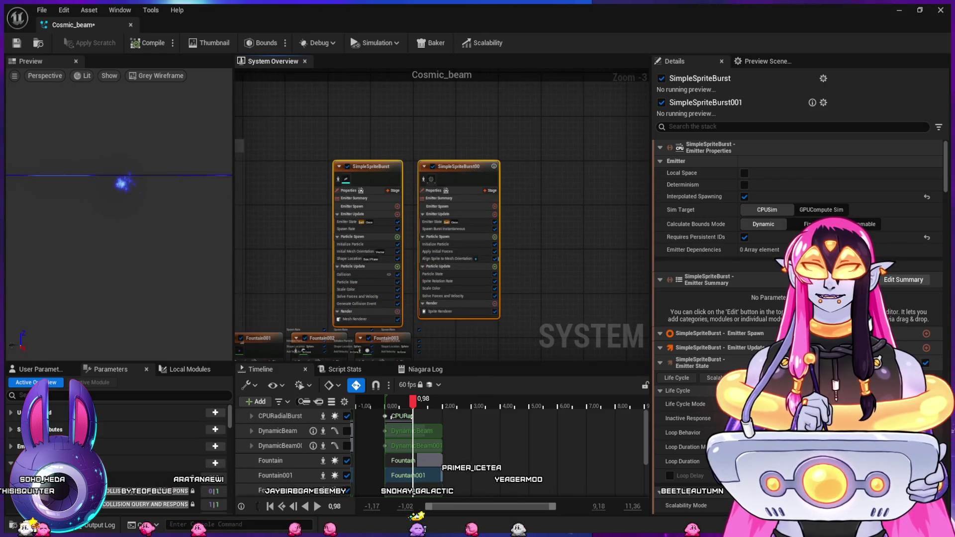
pyautogui.click(437, 145)
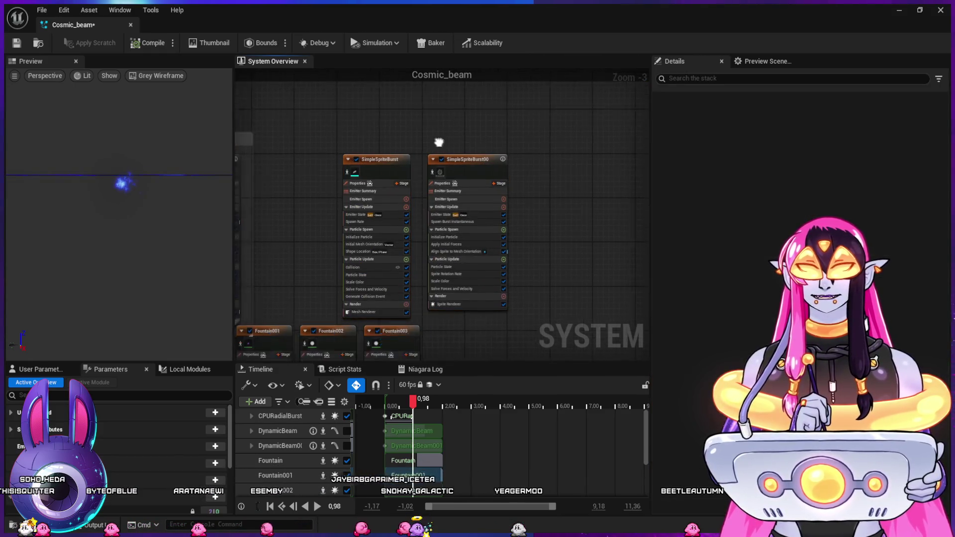
pyautogui.moveTo(437, 145); pyautogui.dragTo(571, 101)
pyautogui.moveTo(502, 122); pyautogui.dragTo(454, 110)
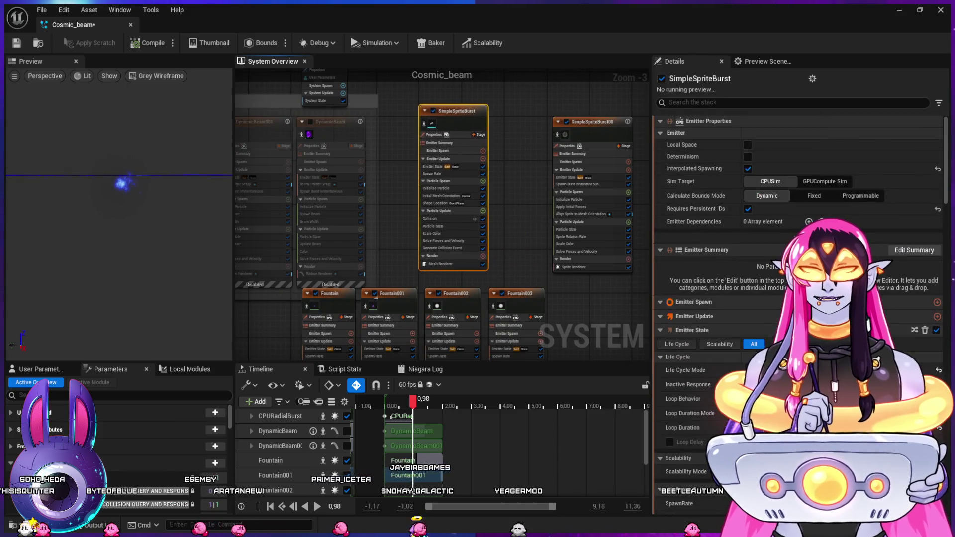
pyautogui.click(592, 122)
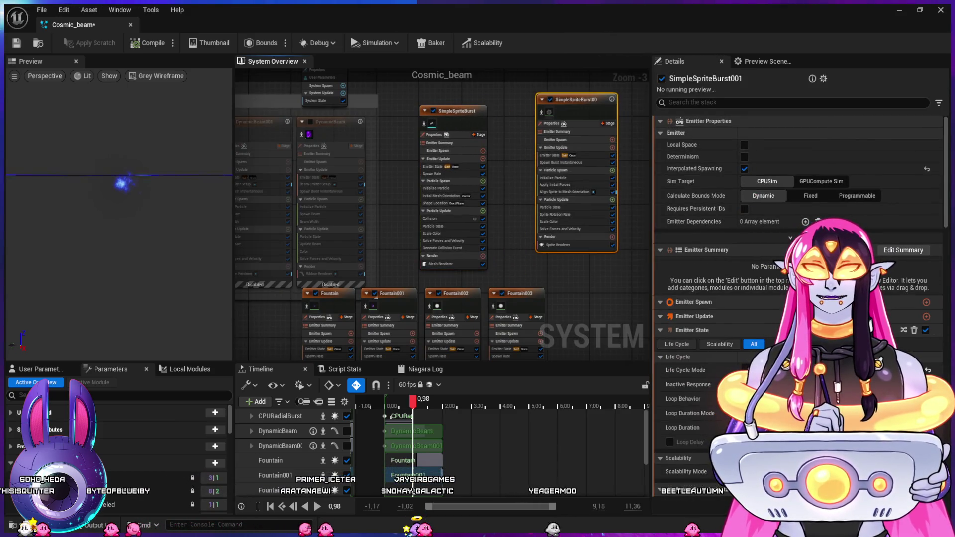
pyautogui.moveTo(498, 299); pyautogui.dragTo(511, 205)
# Wrap the four Fountain emitters in a 'Particle Start' comment and move the group left
pyautogui.moveTo(600, 211); pyautogui.dragTo(340, 274)
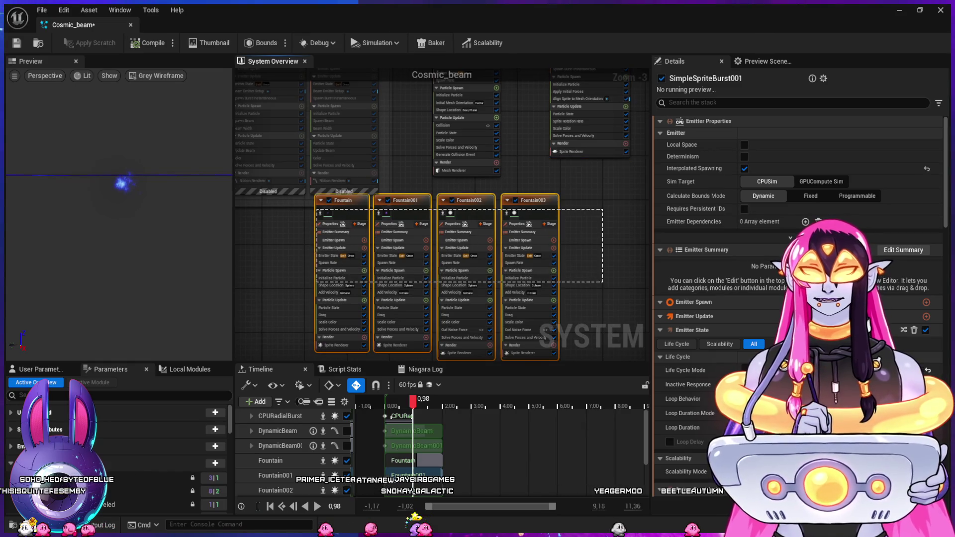
pyautogui.press('c')
pyautogui.scroll(3, 442, 214)
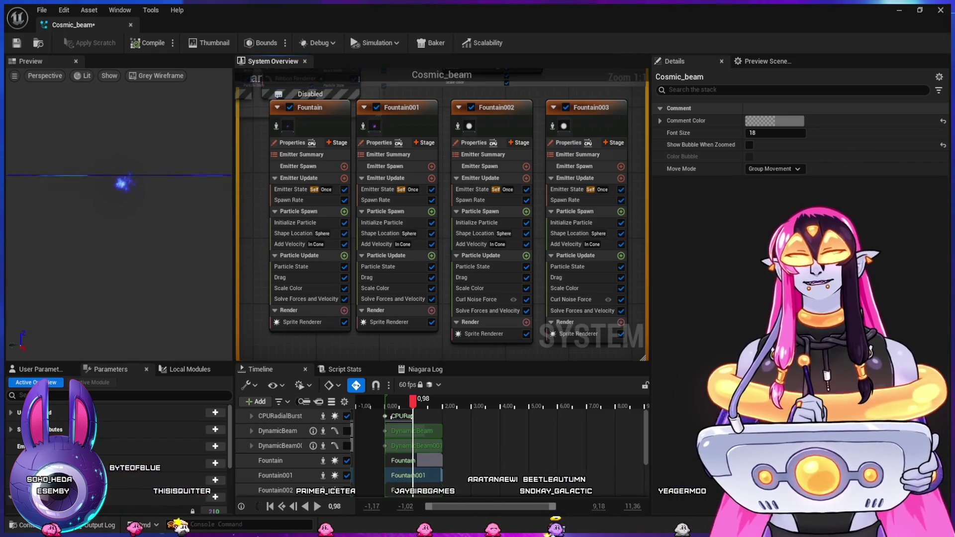
pyautogui.scroll(-4, 350, 275)
pyautogui.moveTo(363, 195); pyautogui.dragTo(236, 224)
# Arrange CPURadialBurst, SimpleSpriteBurst001 and the Cosmic_beam system node around the two groups
pyautogui.moveTo(393, 324)
pyautogui.mouseDown()
pyautogui.moveTo(458, 233)
pyautogui.moveTo(469, 191)
pyautogui.mouseUp()
pyautogui.moveTo(475, 157)
pyautogui.mouseDown()
pyautogui.moveTo(502, 188)
pyautogui.moveTo(362, 315)
pyautogui.moveTo(372, 317)
pyautogui.mouseUp()
pyautogui.moveTo(432, 293)
pyautogui.mouseDown()
pyautogui.moveTo(479, 196)
pyautogui.moveTo(448, 161)
pyautogui.mouseUp()
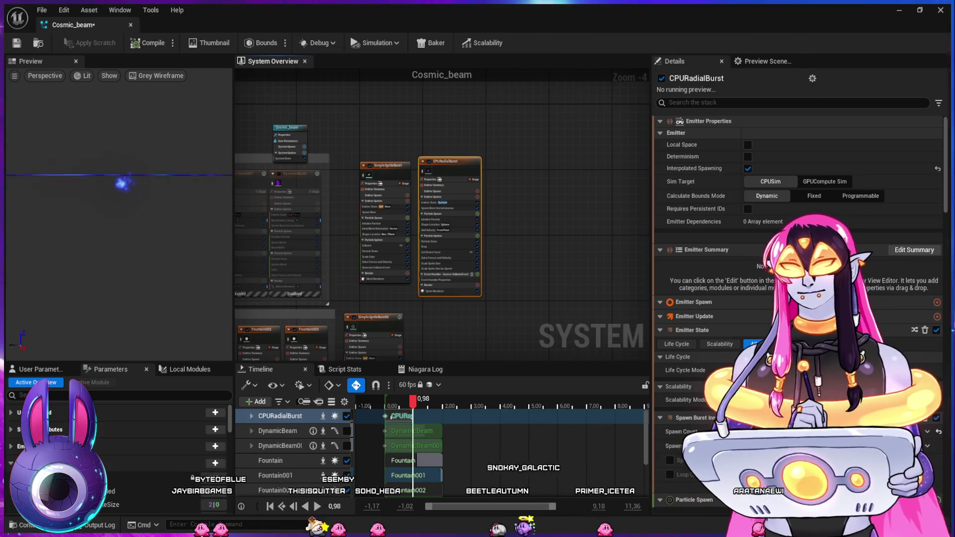
pyautogui.moveTo(448, 161)
pyautogui.mouseDown()
pyautogui.moveTo(541, 179)
pyautogui.moveTo(574, 151)
pyautogui.moveTo(574, 161)
pyautogui.mouseUp()
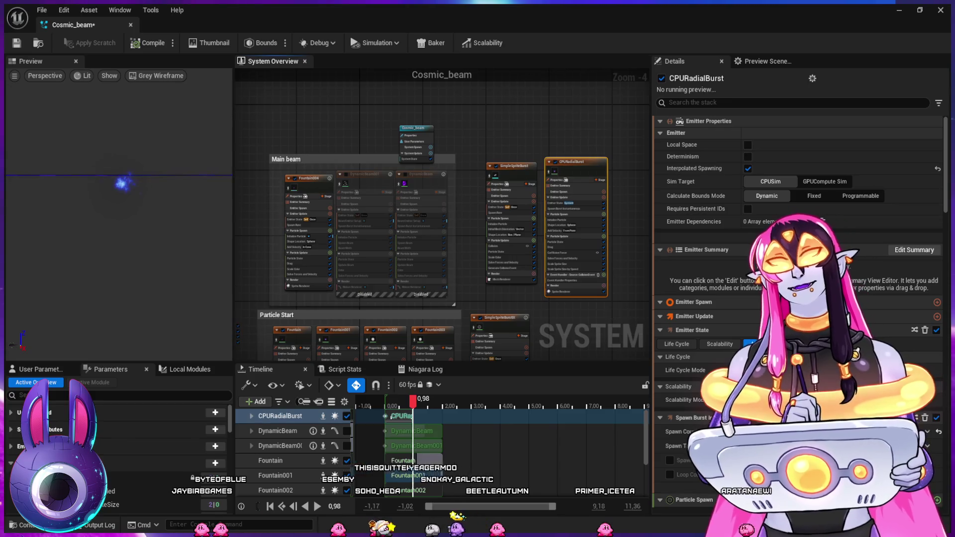
pyautogui.moveTo(415, 128)
pyautogui.mouseDown()
pyautogui.moveTo(423, 116)
pyautogui.moveTo(380, 123)
pyautogui.mouseUp()
pyautogui.click(531, 169)
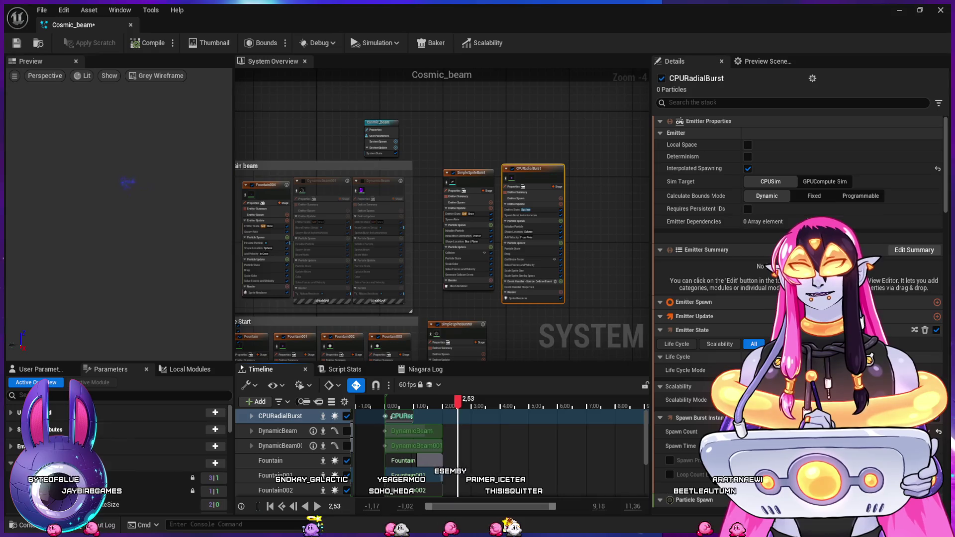
# Disable Fountain004, then scrub the level sequence to frame 0461 to preview the beam on the zombie
pyautogui.moveTo(547, 348)
pyautogui.mouseDown()
pyautogui.moveTo(616, 239)
pyautogui.moveTo(609, 249)
pyautogui.mouseUp()
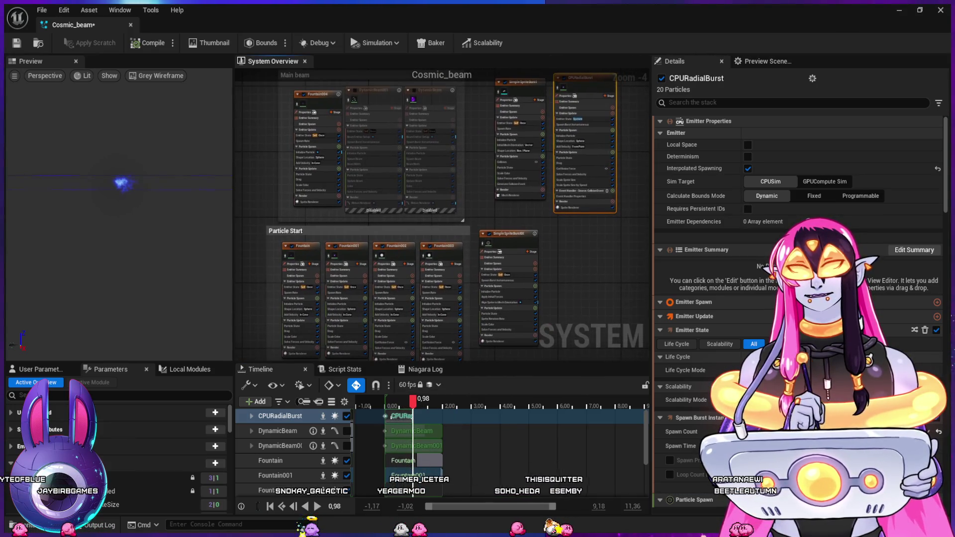
pyautogui.click(297, 94)
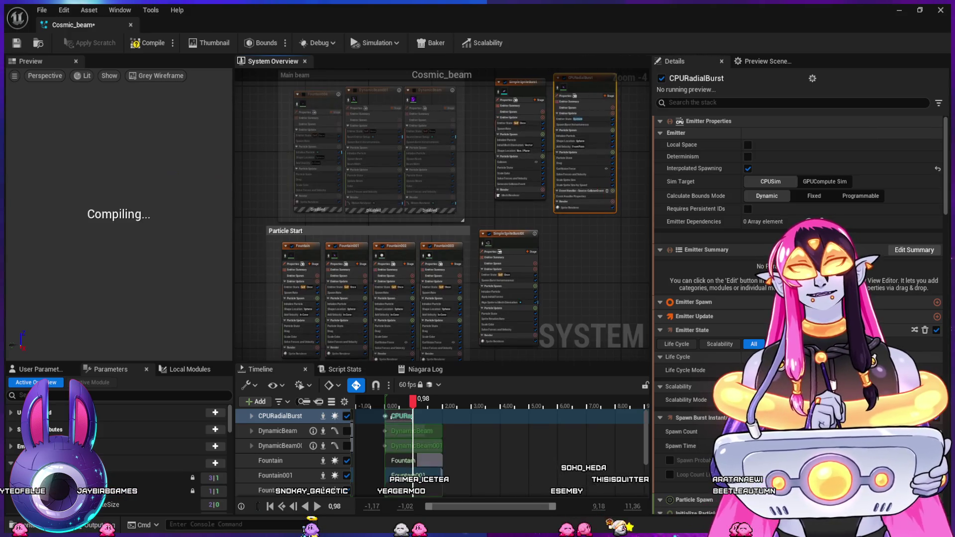
pyautogui.click(899, 10)
pyautogui.moveTo(457, 416)
pyautogui.mouseDown()
pyautogui.moveTo(448, 416)
pyautogui.moveTo(538, 413)
pyautogui.mouseUp()
pyautogui.moveTo(527, 299)
pyautogui.mouseDown()
pyautogui.moveTo(447, 299)
pyautogui.moveTo(527, 299)
pyautogui.moveTo(468, 299)
pyautogui.mouseUp()
pyautogui.moveTo(543, 413); pyautogui.dragTo(578, 411)
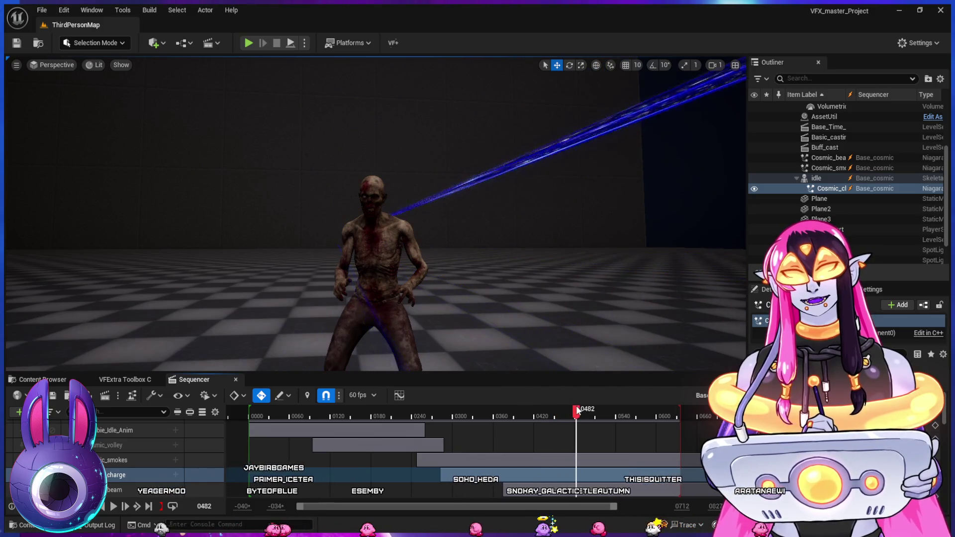
# Scale the zombie up uniformly and replay the sequence to review the beam on it
pyautogui.scroll(-3, 456, 279)
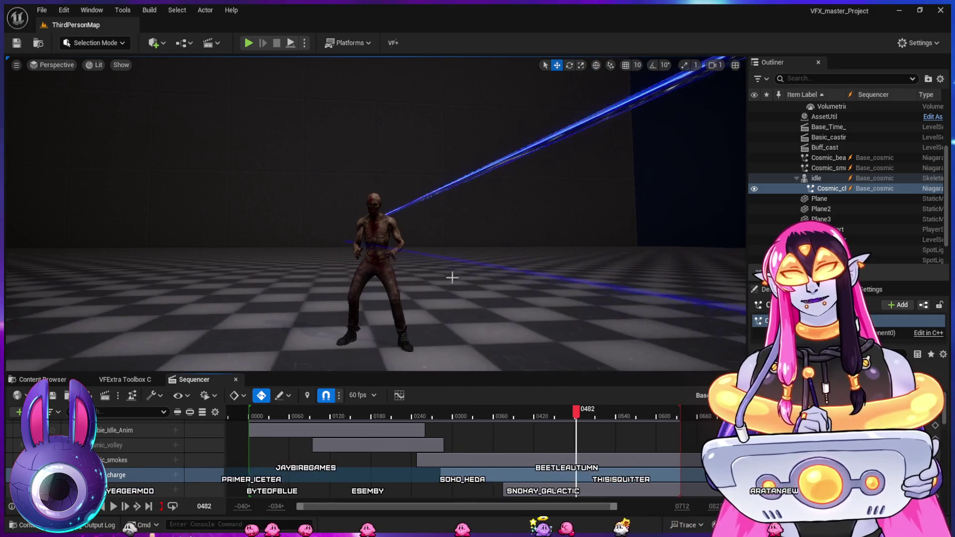
pyautogui.click(381, 234)
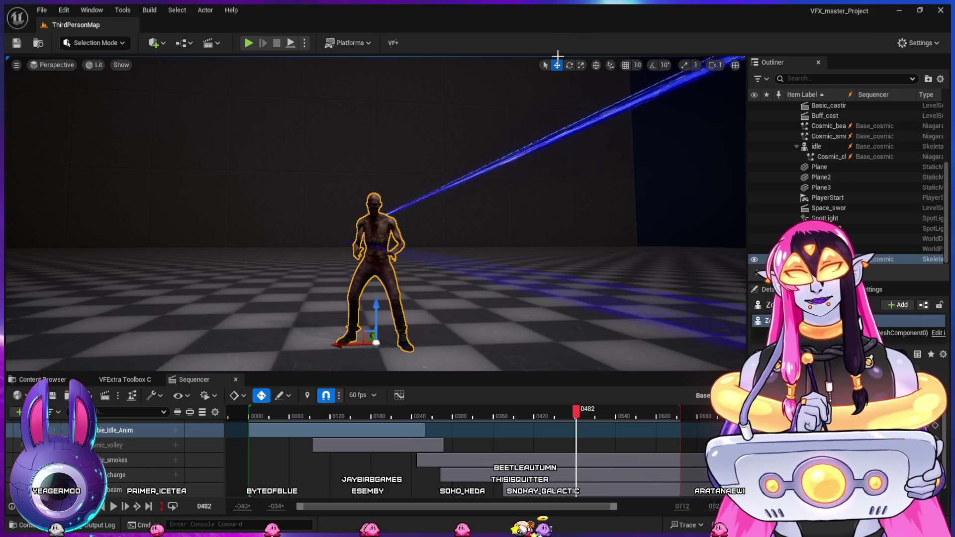
pyautogui.click(581, 66)
pyautogui.moveTo(382, 338)
pyautogui.mouseDown()
pyautogui.moveTo(407, 315)
pyautogui.moveTo(421, 350)
pyautogui.mouseUp()
pyautogui.moveTo(440, 412)
pyautogui.mouseDown()
pyautogui.moveTo(426, 412)
pyautogui.moveTo(454, 412)
pyautogui.moveTo(386, 410)
pyautogui.moveTo(559, 375)
pyautogui.mouseUp()
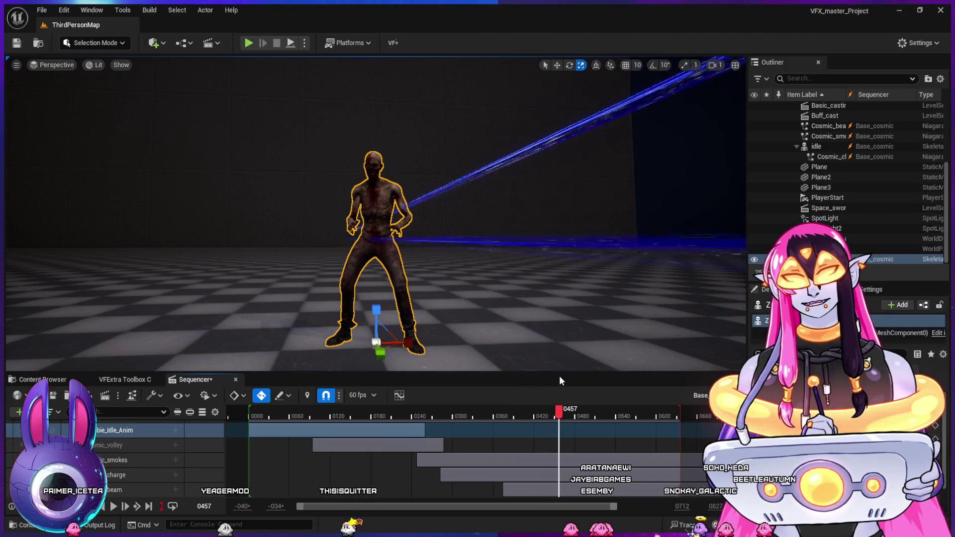
pyautogui.moveTo(422, 238); pyautogui.dragTo(433, 243)
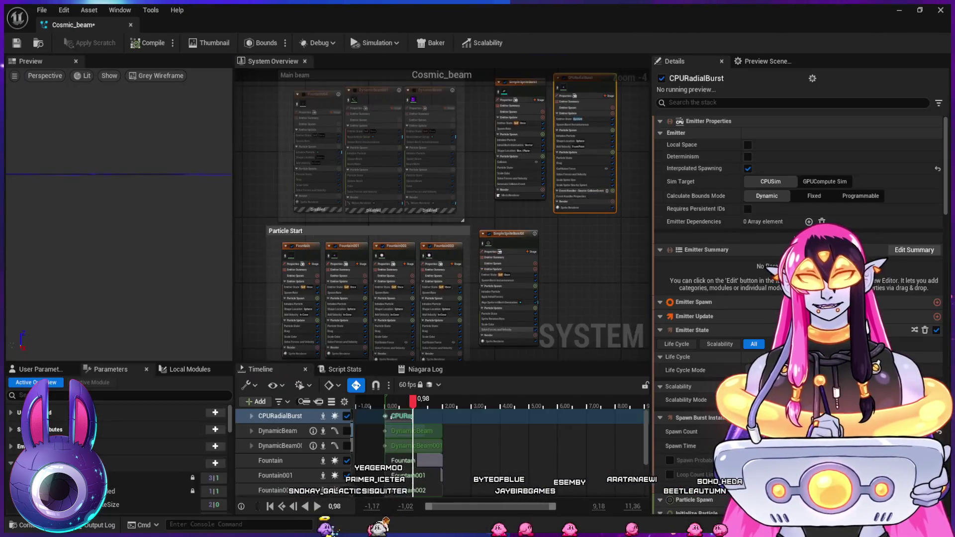
# Zoom in on the burst emitters and open SimpleSpriteBurst's Shape Location and Initial Mesh Orientation settings
pyautogui.moveTo(567, 261); pyautogui.dragTo(572, 323)
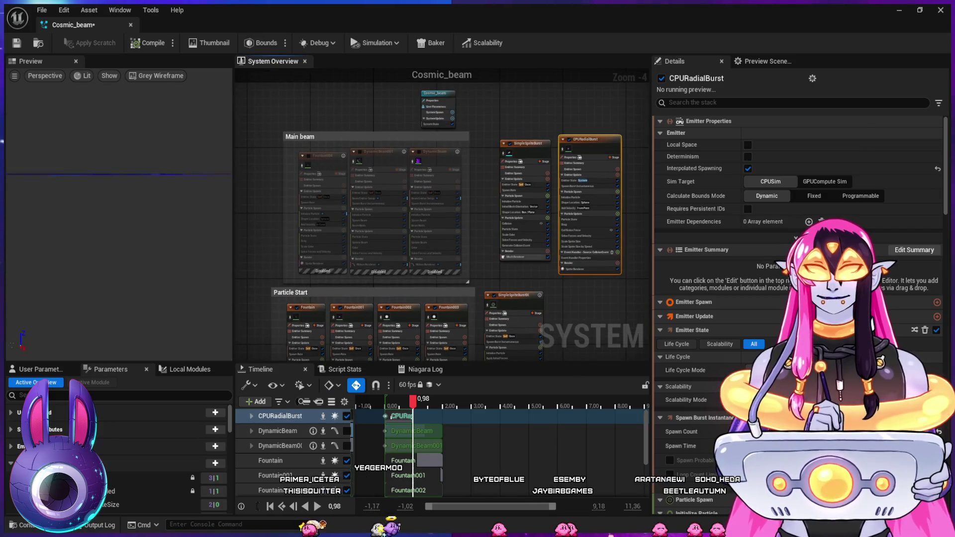
pyautogui.scroll(2, 573, 323)
pyautogui.moveTo(437, 277); pyautogui.dragTo(346, 284)
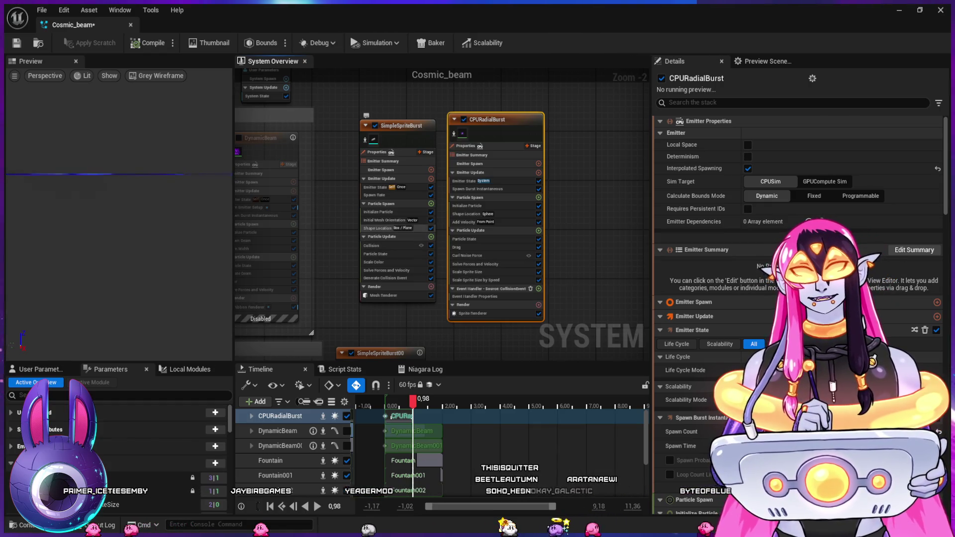
pyautogui.click(378, 228)
pyautogui.click(384, 219)
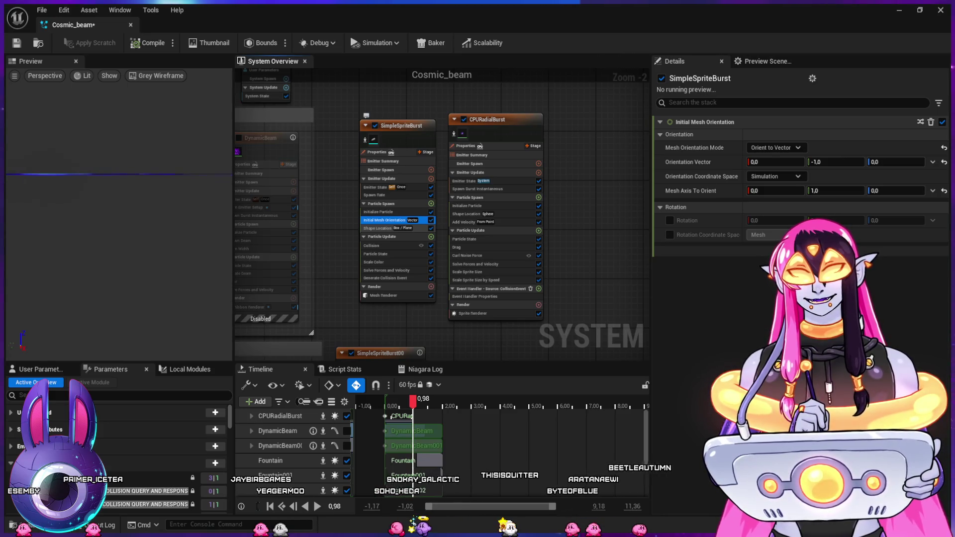
# Set SimpleSpriteBurst's Delay Between Collision Events to 0 and turn off Velocity Threshold
pyautogui.click(378, 228)
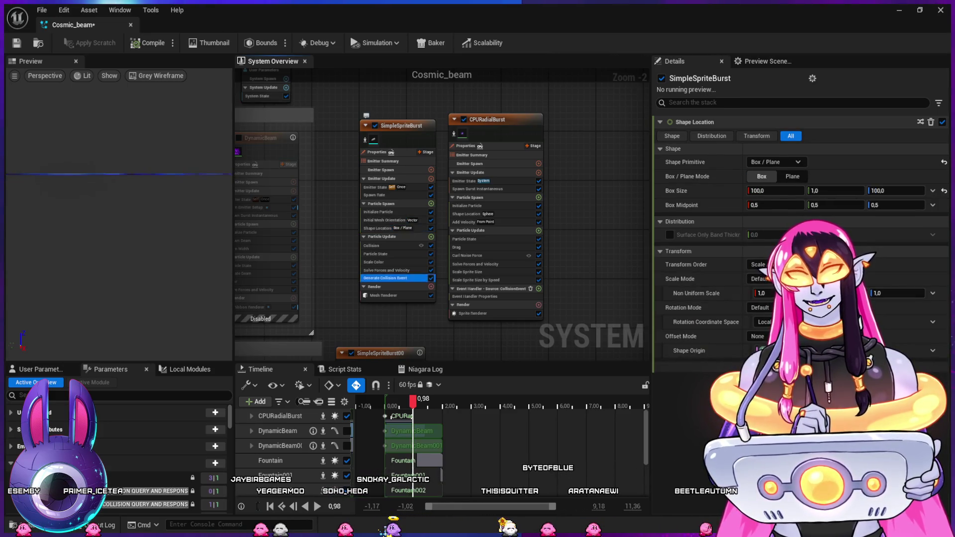
pyautogui.click(385, 278)
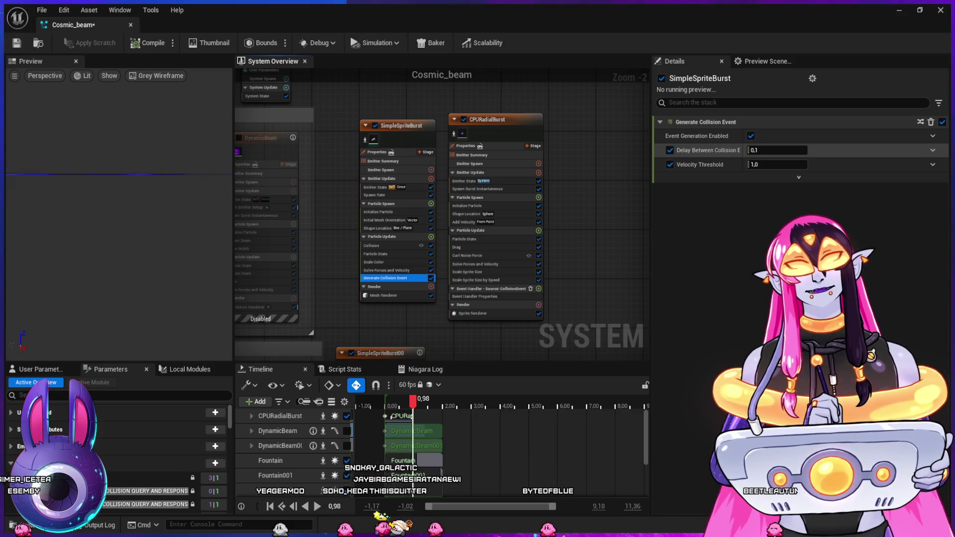
pyautogui.click(777, 150)
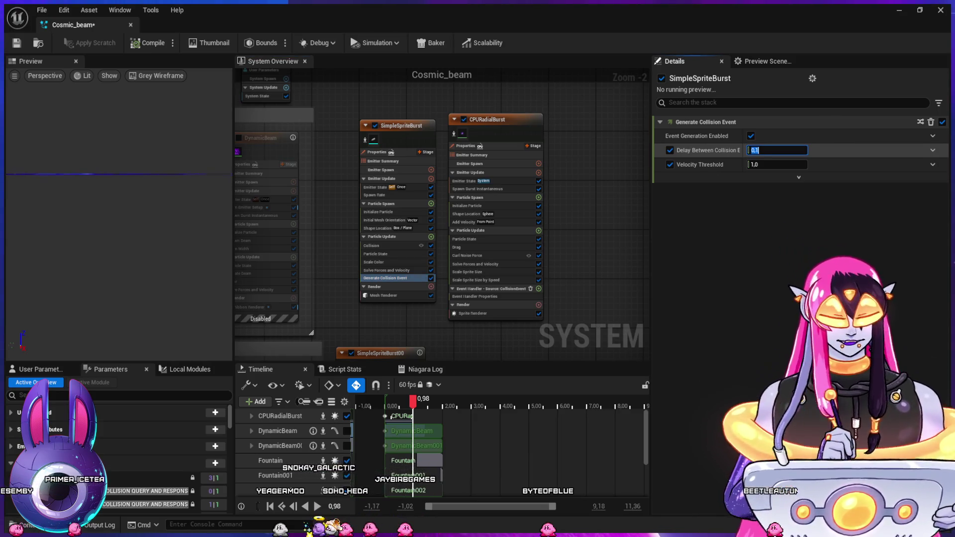
pyautogui.write('0')
pyautogui.press('Return')
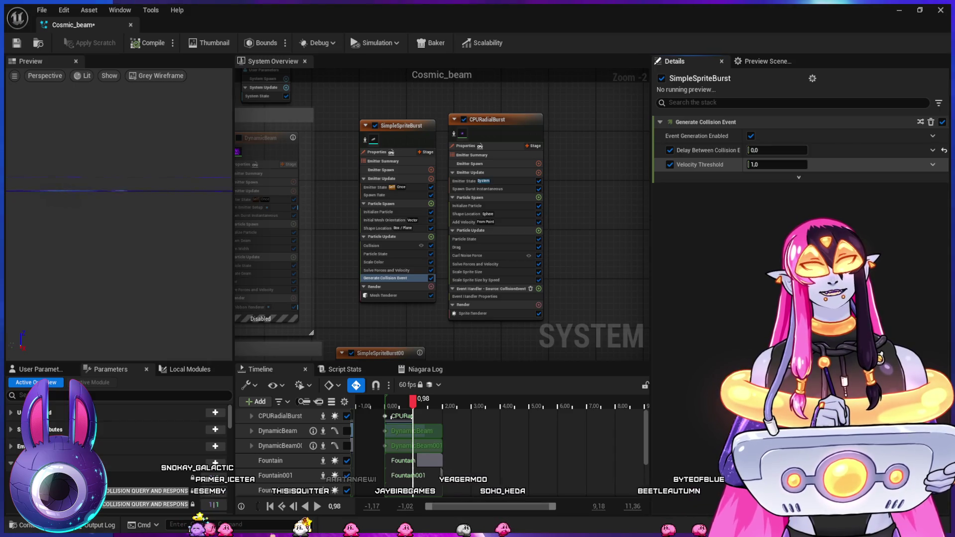
pyautogui.click(670, 165)
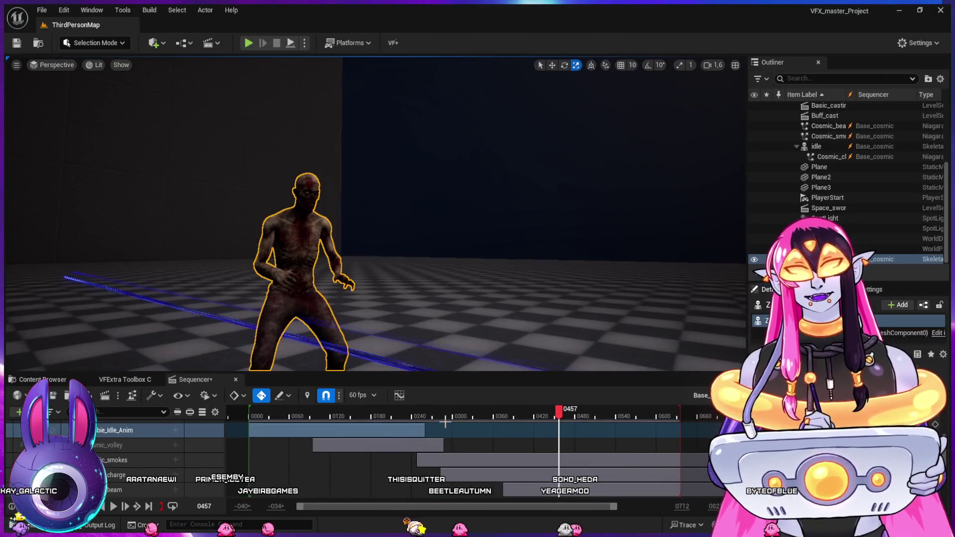
# Scrub the sequence to watch the collision bursts, stopping at frame 0459
pyautogui.moveTo(407, 421)
pyautogui.mouseDown()
pyautogui.moveTo(595, 417)
pyautogui.moveTo(498, 421)
pyautogui.moveTo(583, 417)
pyautogui.mouseUp()
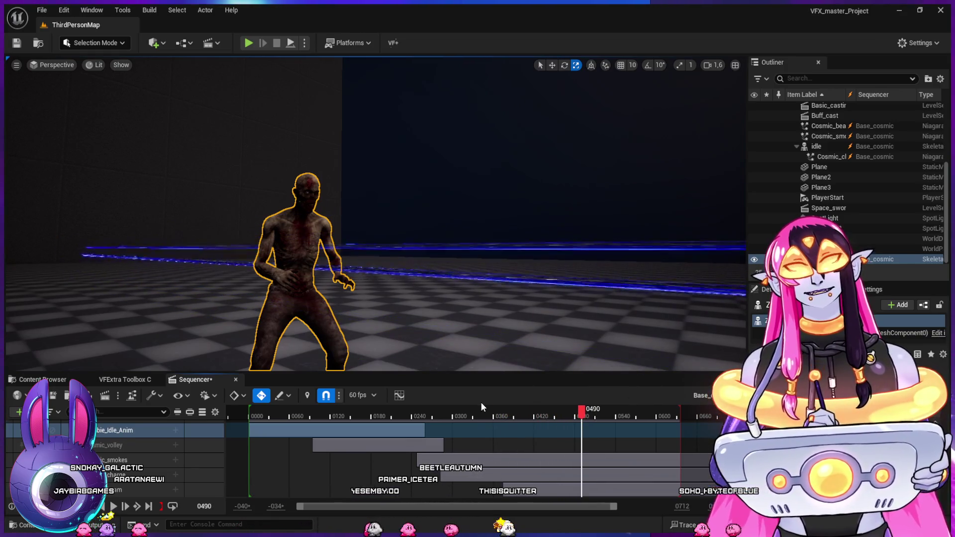
pyautogui.moveTo(551, 418); pyautogui.dragTo(560, 417)
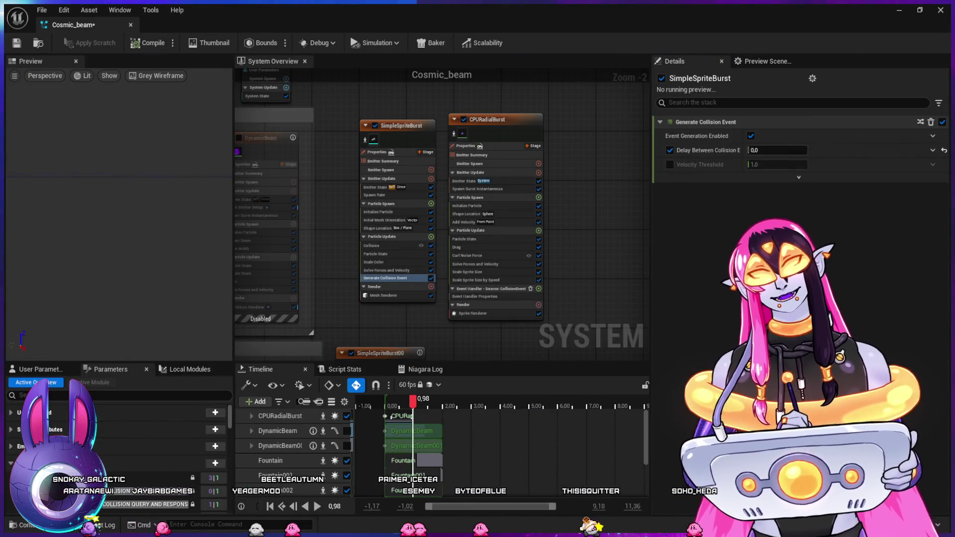
# Paste a Receive Collision Event module into CPURadialBurst's event handler stack
pyautogui.moveTo(438, 209); pyautogui.dragTo(515, 188)
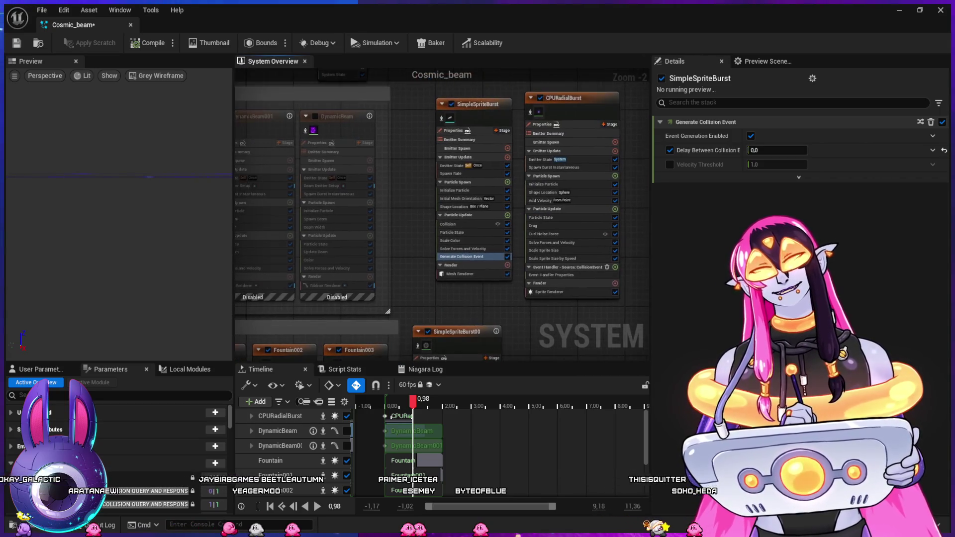
pyautogui.moveTo(557, 348)
pyautogui.mouseDown()
pyautogui.moveTo(580, 220)
pyautogui.moveTo(582, 247)
pyautogui.moveTo(626, 109)
pyautogui.mouseUp()
pyautogui.moveTo(448, 223)
pyautogui.mouseDown()
pyautogui.moveTo(454, 219)
pyautogui.moveTo(342, 254)
pyautogui.moveTo(191, 319)
pyautogui.moveTo(138, 463)
pyautogui.mouseUp()
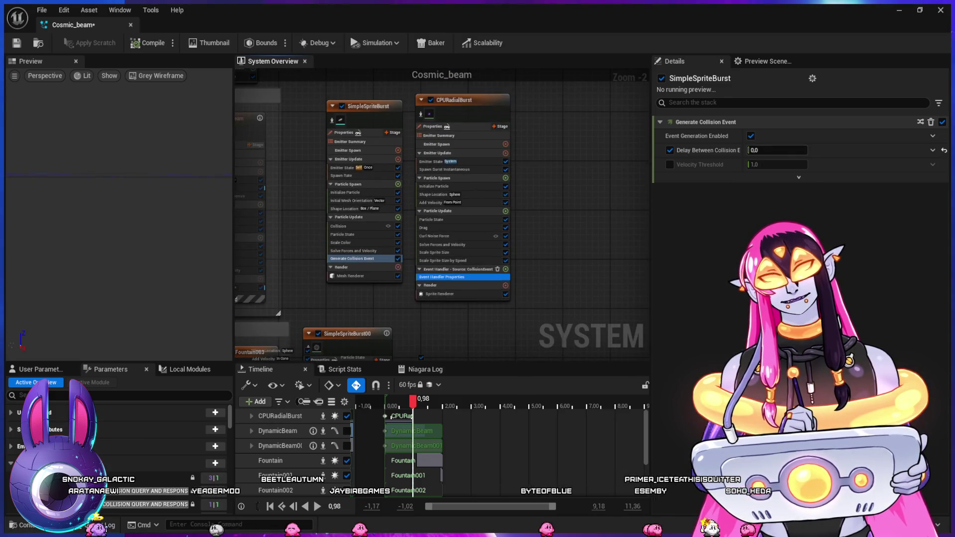
pyautogui.click(462, 277)
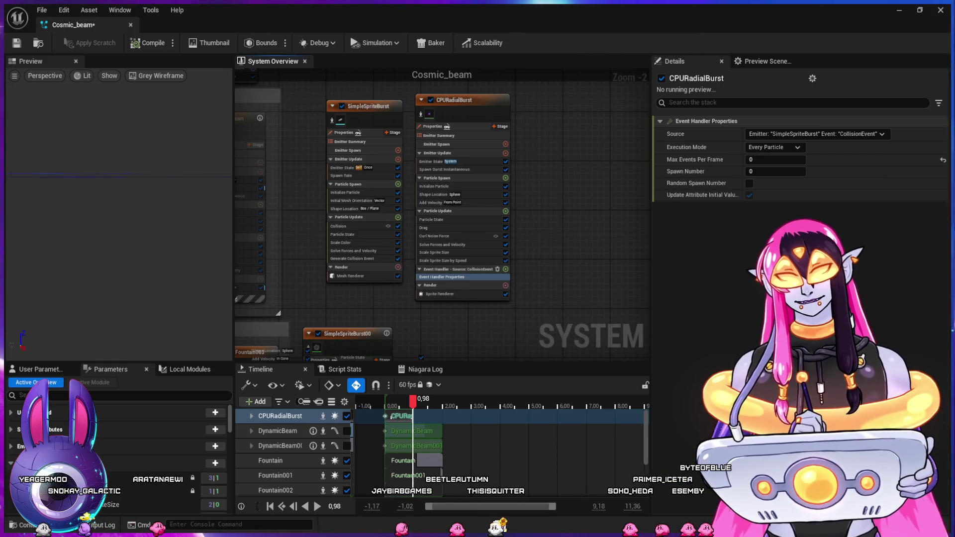
pyautogui.hotkey('ctrl', 'v')
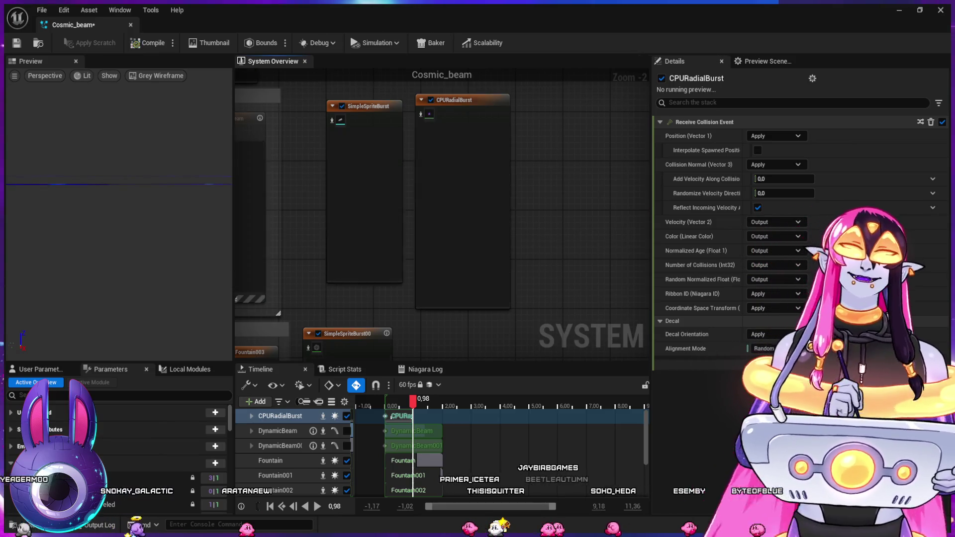
pyautogui.hotkey('alt', 'Tab')
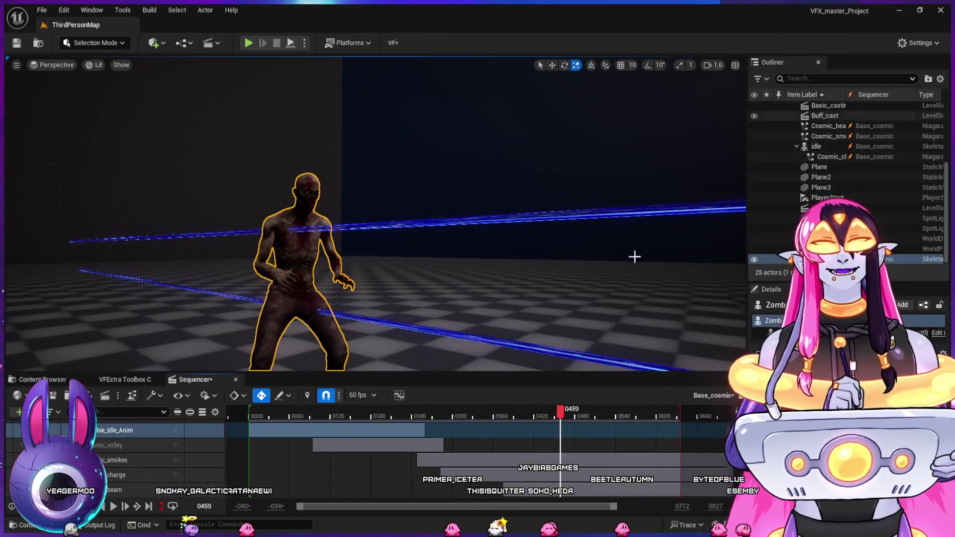
# Replay the beam along the sequence and stop at frame 0421
pyautogui.moveTo(473, 412)
pyautogui.mouseDown()
pyautogui.moveTo(443, 413)
pyautogui.moveTo(590, 428)
pyautogui.mouseUp()
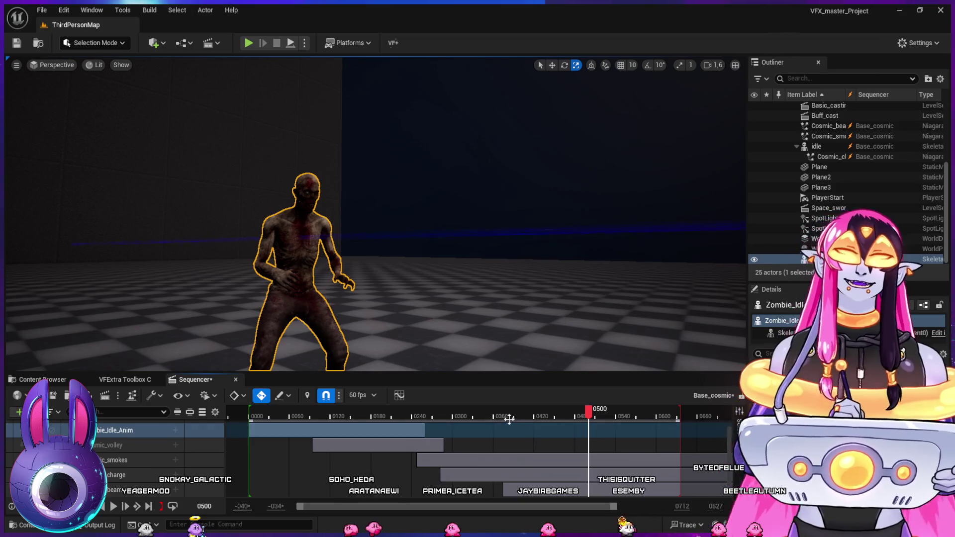
pyautogui.moveTo(476, 415); pyautogui.dragTo(536, 422)
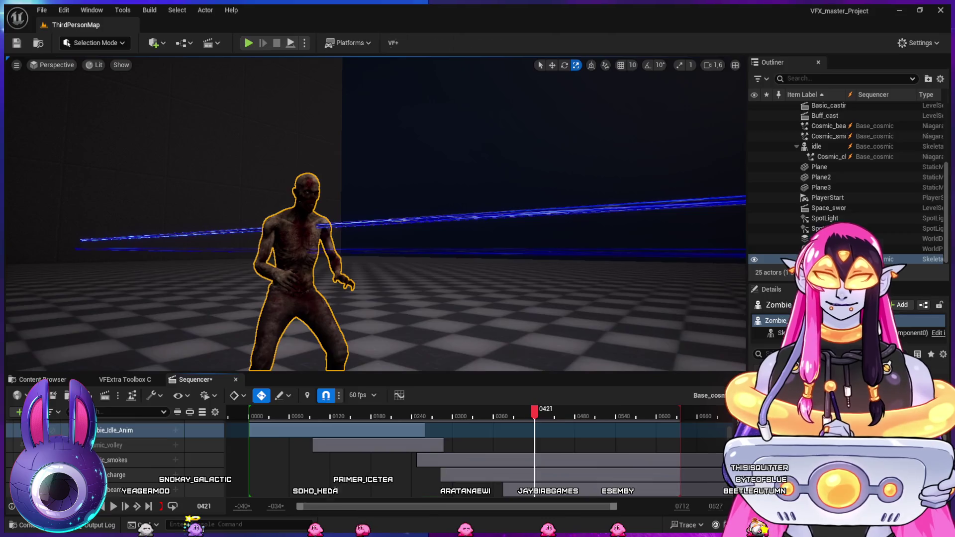
pyautogui.hotkey('alt', 'Tab')
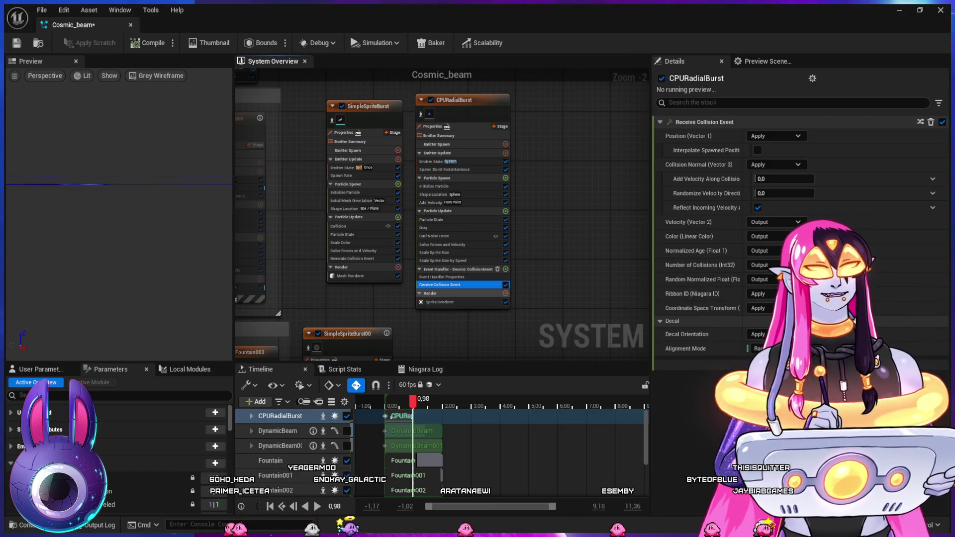
# Set Spawn Number to 1 in CPURadialBurst's collision event handler
pyautogui.click(441, 277)
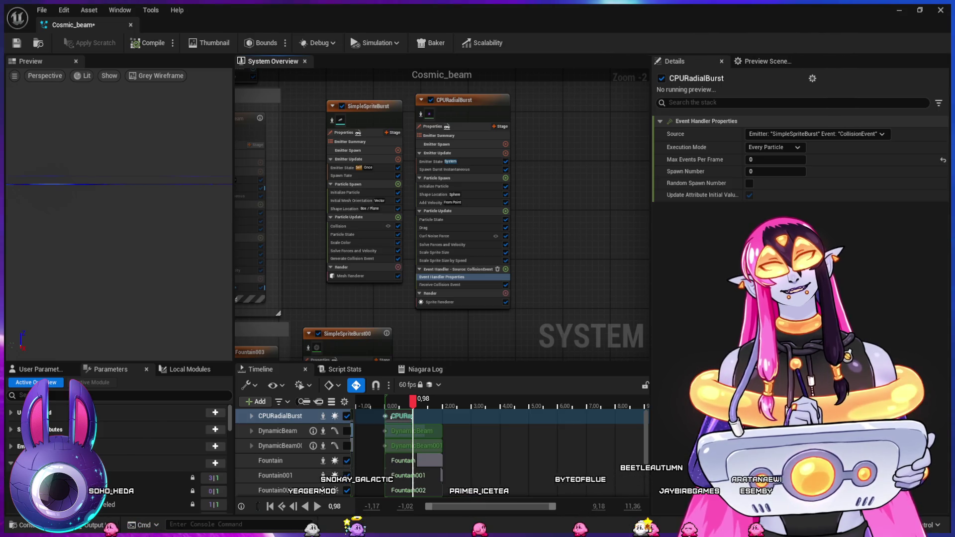
pyautogui.hotkey('ctrl', 'z')
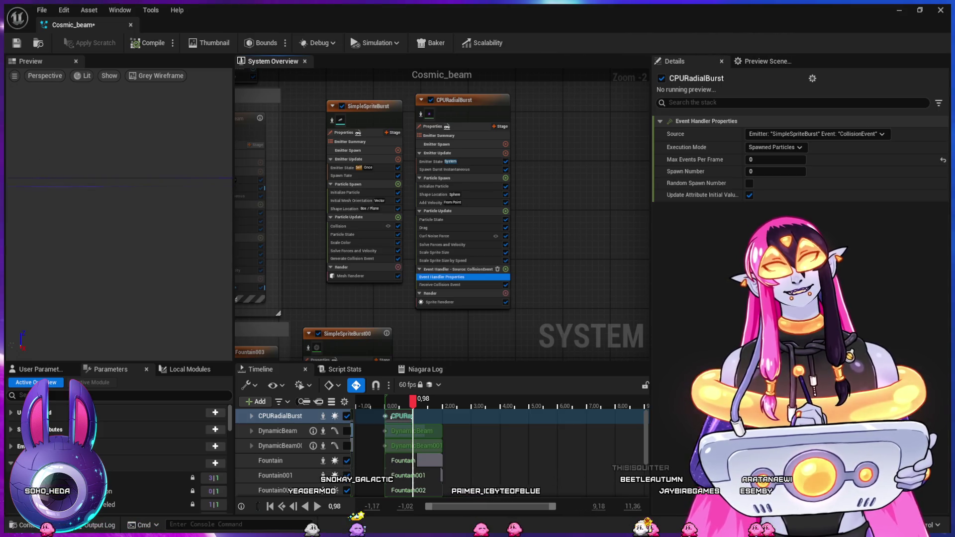
pyautogui.click(775, 172)
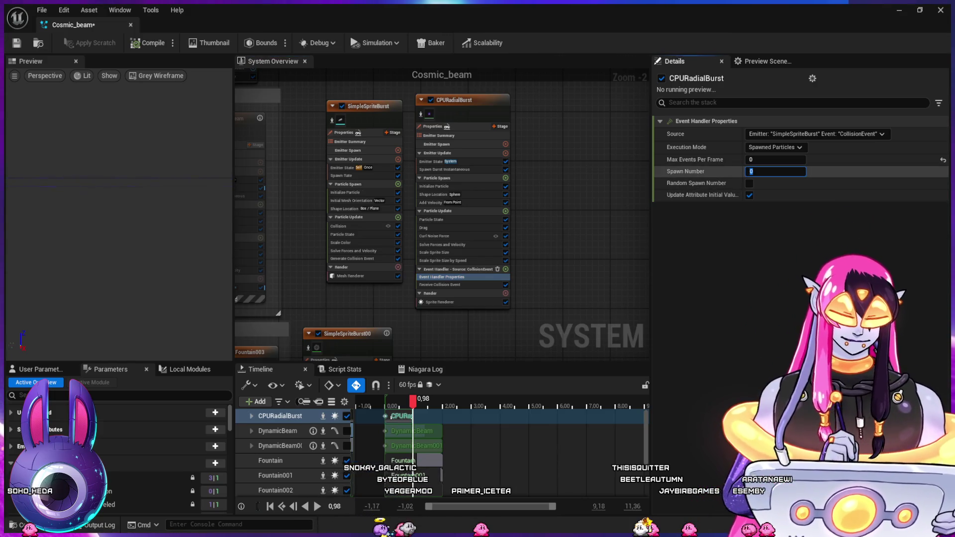
pyautogui.write('1')
pyautogui.press('Return')
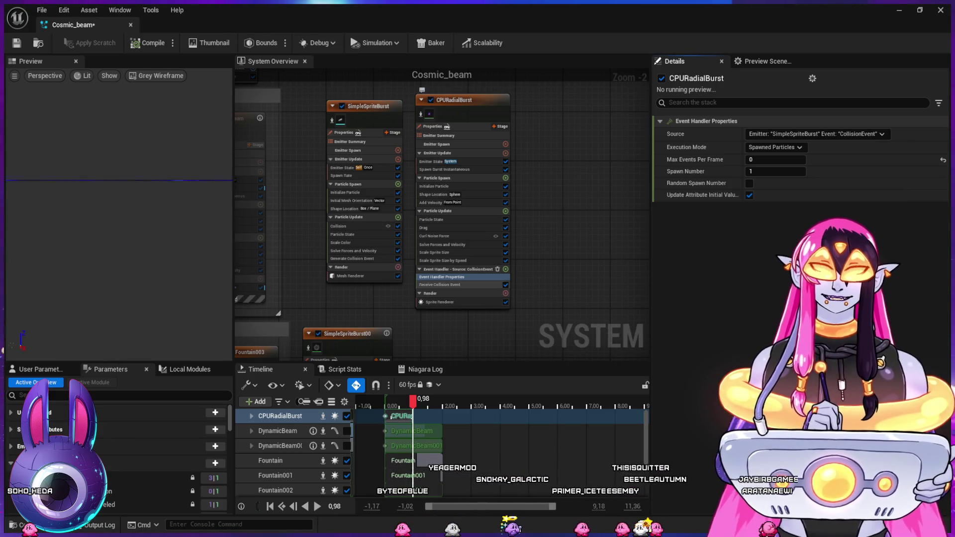
pyautogui.click(439, 285)
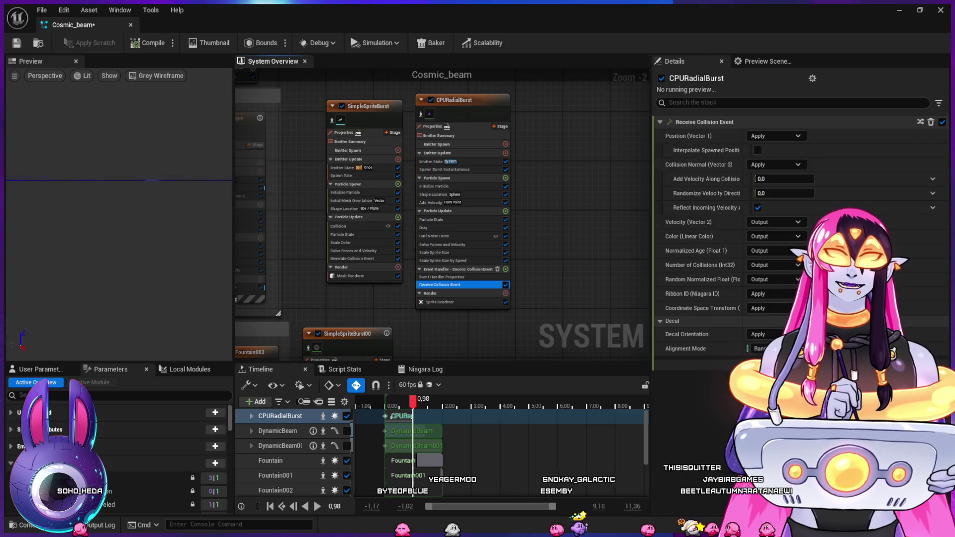
# Preview the bursts in the sequence, then set the handler's Execution Mode back to Every Particle
pyautogui.click(899, 10)
pyautogui.moveTo(442, 417)
pyautogui.mouseDown()
pyautogui.moveTo(603, 397)
pyautogui.moveTo(447, 389)
pyautogui.moveTo(482, 378)
pyautogui.moveTo(538, 380)
pyautogui.mouseUp()
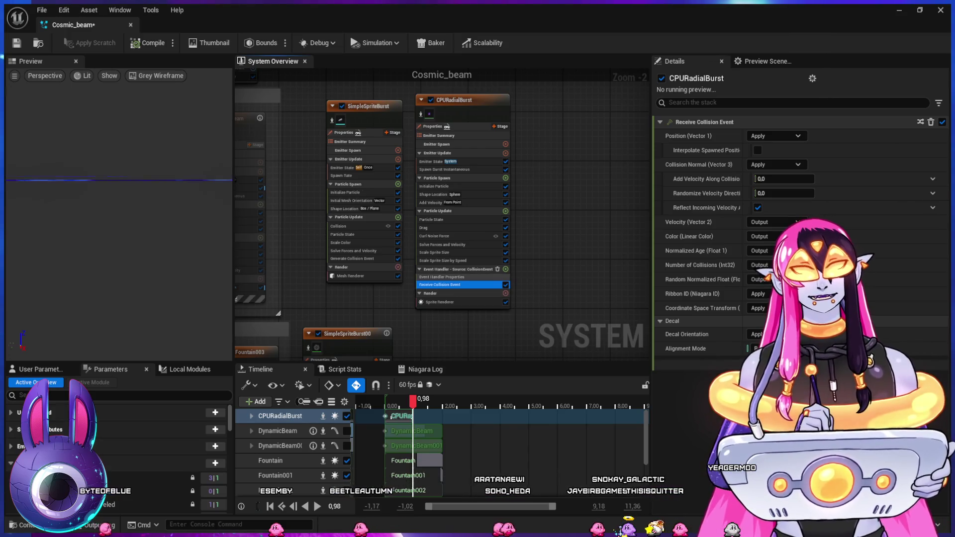
pyautogui.click(442, 277)
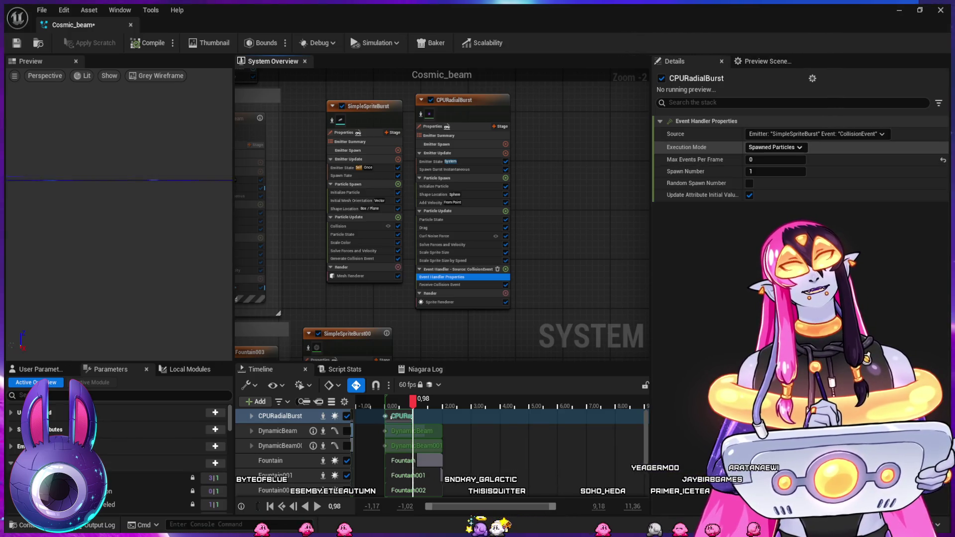
pyautogui.click(775, 147)
pyautogui.click(771, 158)
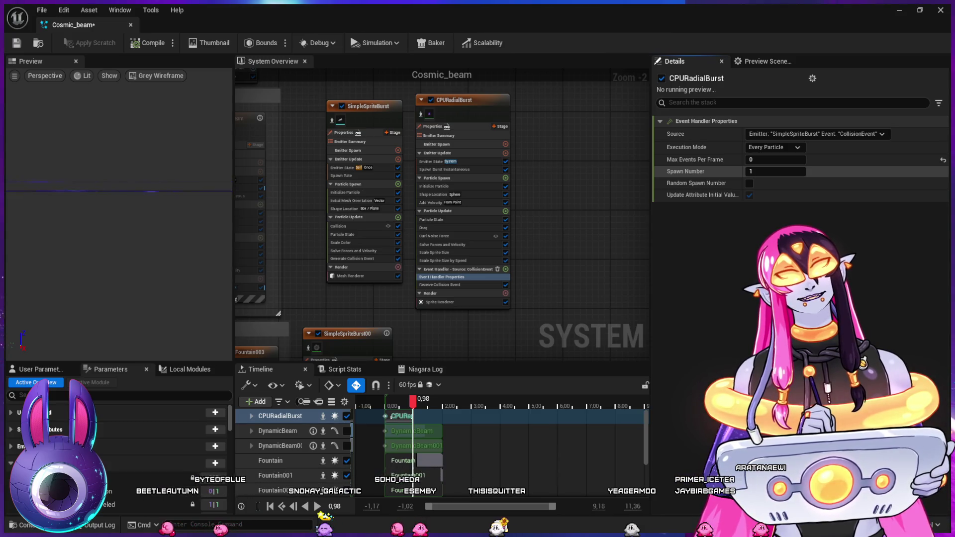
pyautogui.hotkey('alt', 'Tab')
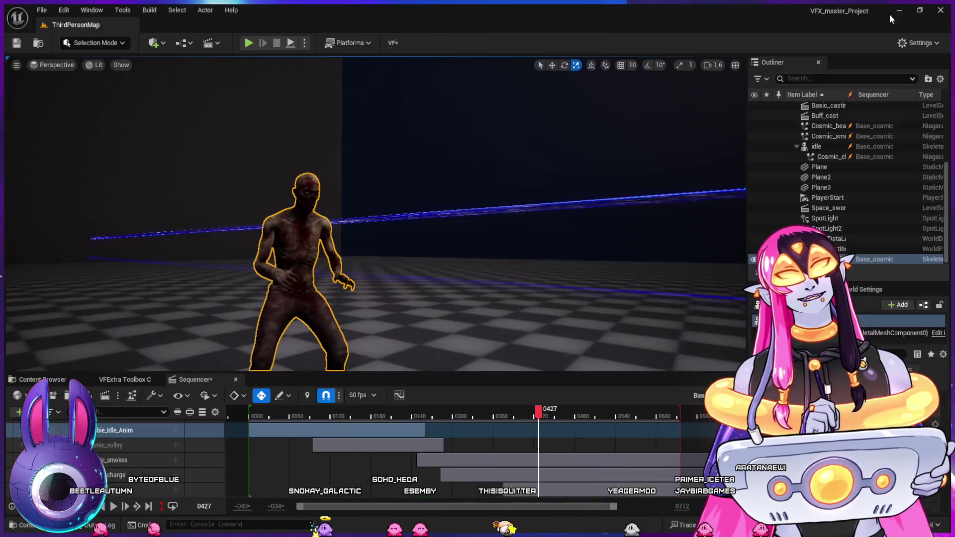
# Advance the sequence to frame 0434 and orbit in close on the beam hitting the zombie's torso
pyautogui.moveTo(443, 415); pyautogui.dragTo(554, 420)
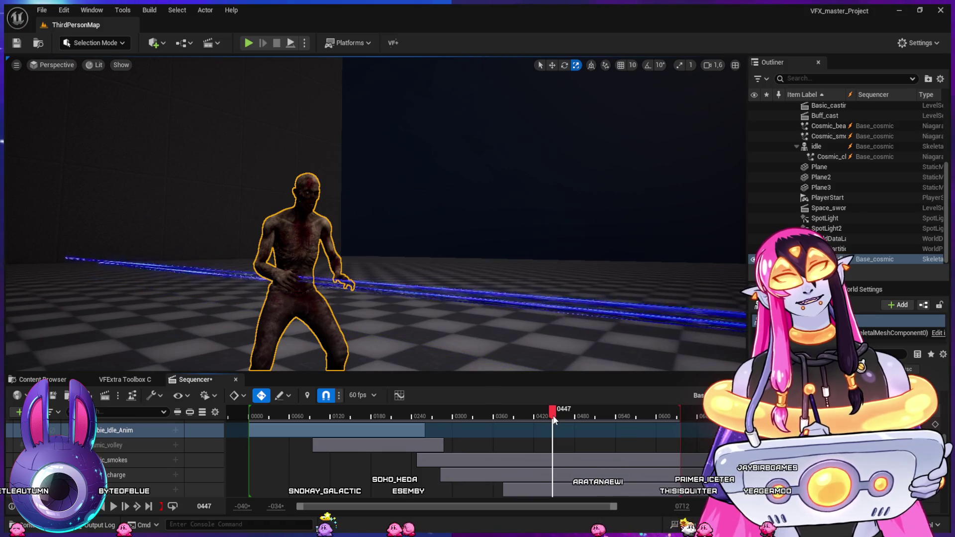
pyautogui.moveTo(234, 260)
pyautogui.mouseDown()
pyautogui.moveTo(258, 261)
pyautogui.moveTo(202, 263)
pyautogui.moveTo(358, 258)
pyautogui.mouseUp()
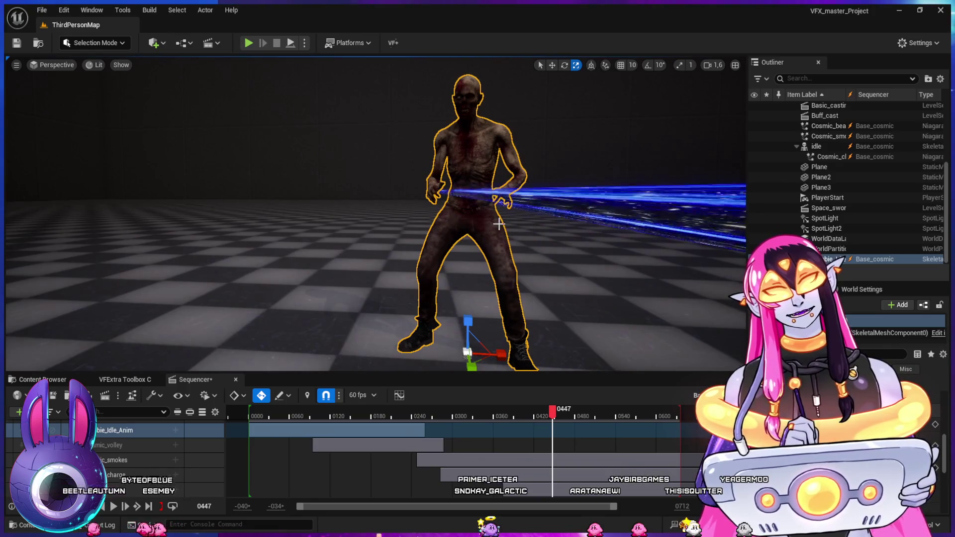
pyautogui.scroll(10, 496, 219)
pyautogui.moveTo(497, 220)
pyautogui.mouseDown()
pyautogui.moveTo(490, 194)
pyautogui.moveTo(323, 189)
pyautogui.mouseUp()
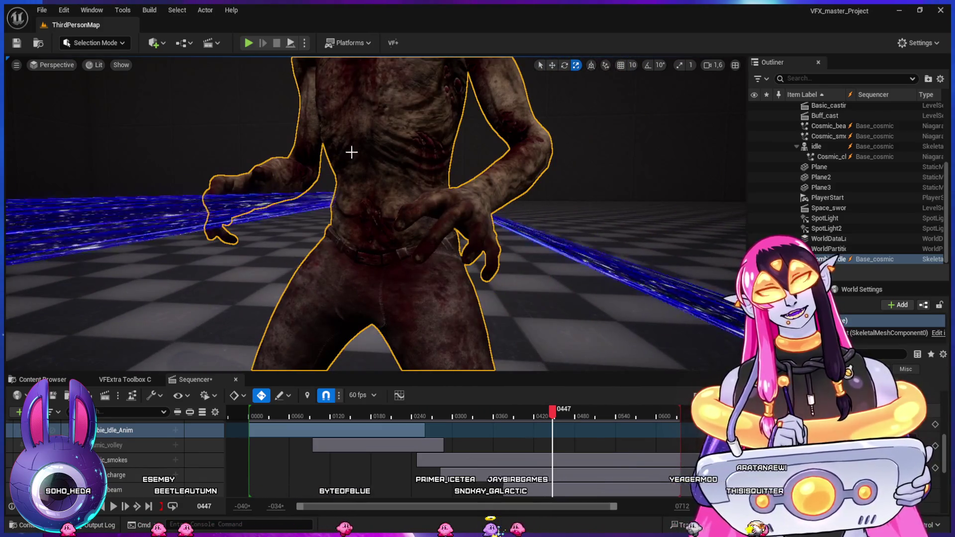
pyautogui.scroll(-3, 343, 222)
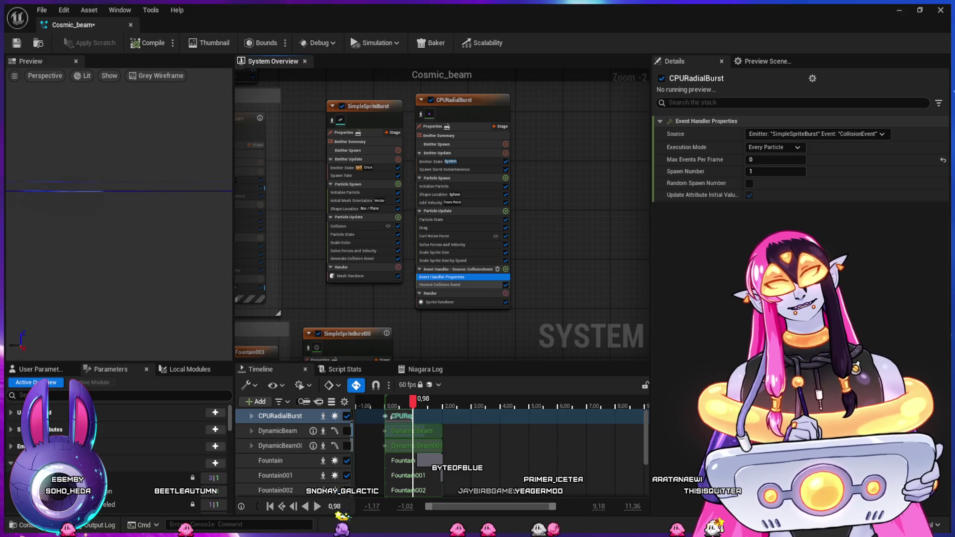
# Review the collision event modules and bring up SimpleSpriteBurst's Collision module settings
pyautogui.click(440, 284)
pyautogui.click(442, 277)
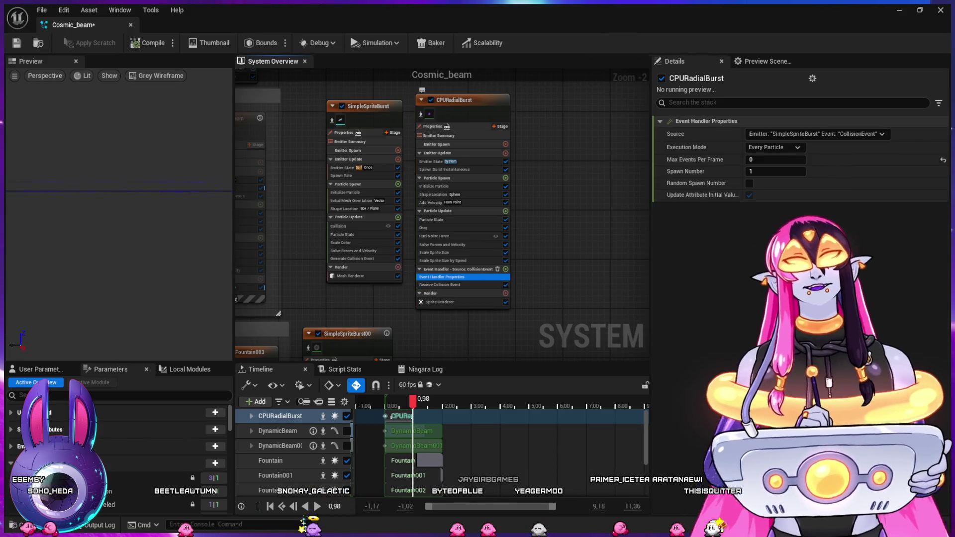
pyautogui.click(352, 259)
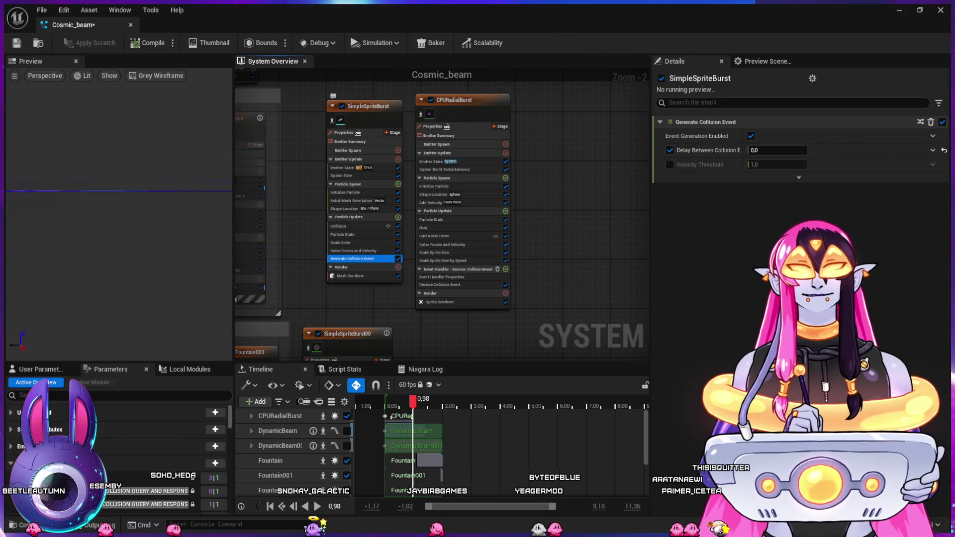
pyautogui.click(348, 225)
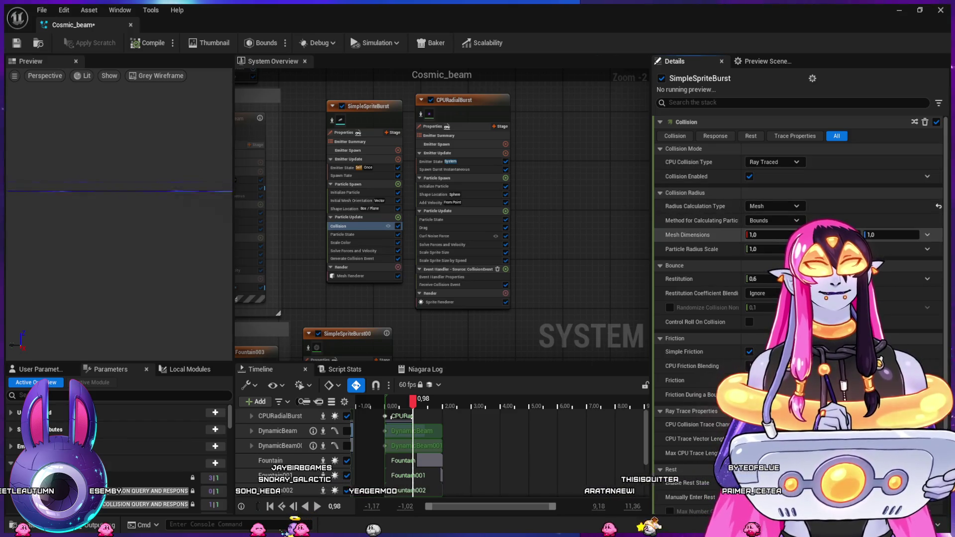
# Set Particle Radius Scale to 3.0 and scrub the level sequence to preview the collisions
pyautogui.click(756, 249)
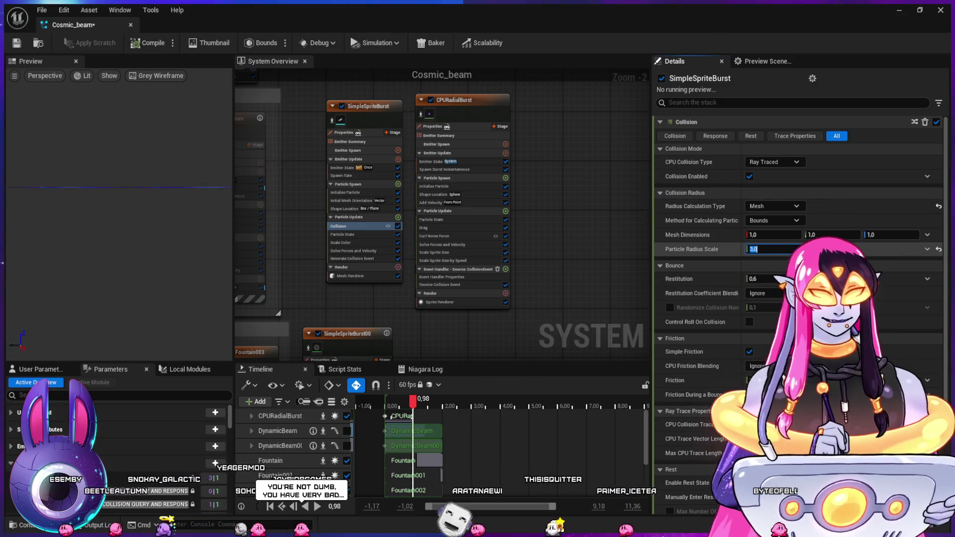
pyautogui.write('3')
pyautogui.press('Return')
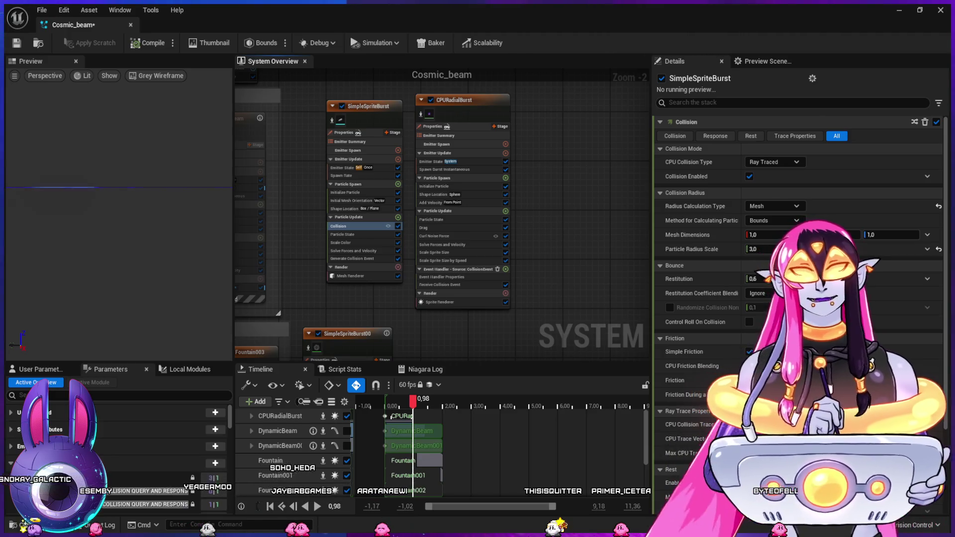
pyautogui.click(896, 11)
pyautogui.moveTo(440, 414)
pyautogui.mouseDown()
pyautogui.moveTo(586, 420)
pyautogui.moveTo(437, 420)
pyautogui.moveTo(552, 420)
pyautogui.mouseUp()
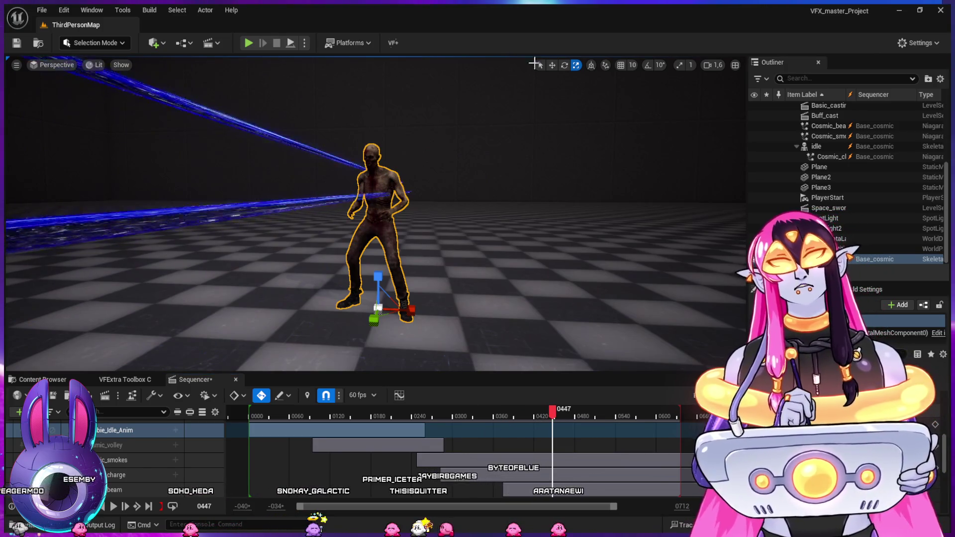
# Use the viewport Select tool to pick the Cosmic_beam actor, past the zombie's idle track
pyautogui.click(540, 65)
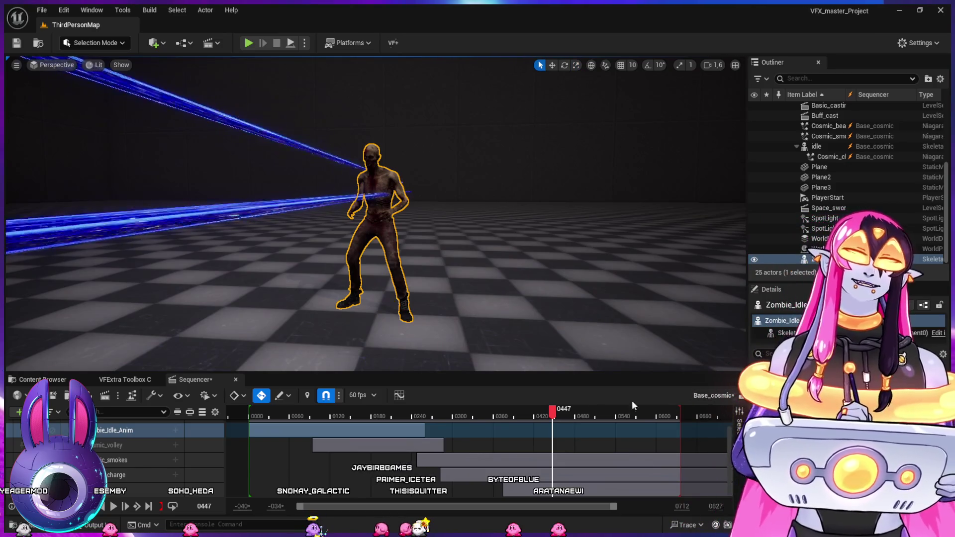
pyautogui.click(184, 431)
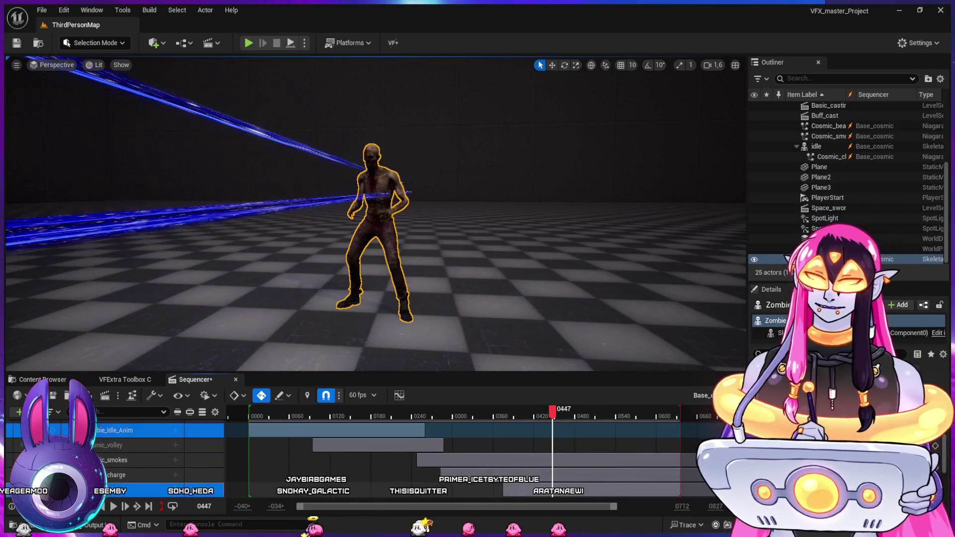
pyautogui.click(401, 481)
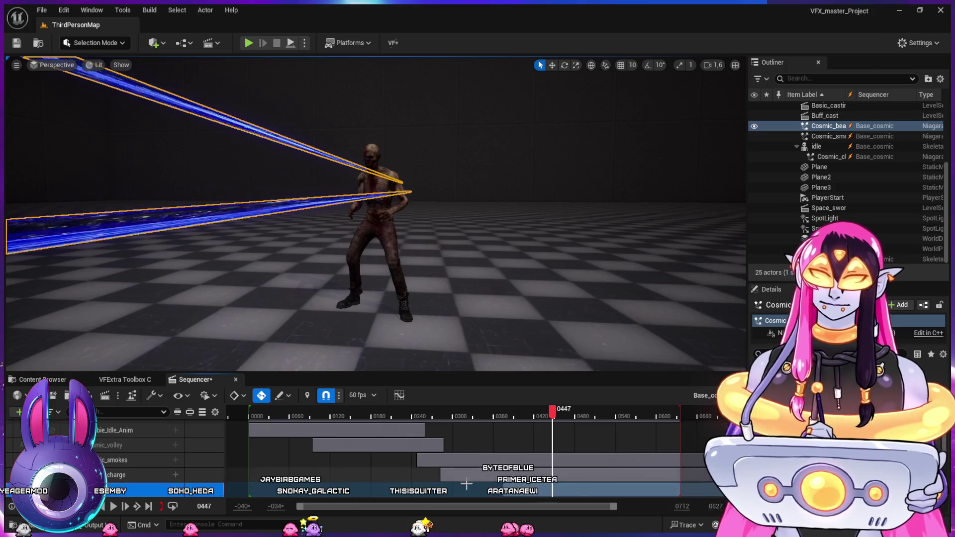
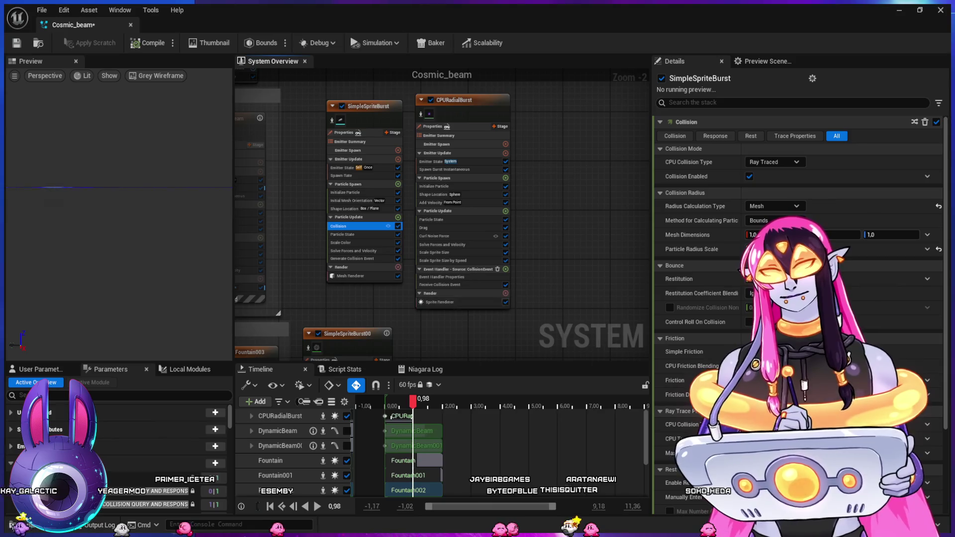
# Select CPURadialBurst's Receive Collision Event module, then look at its Shape Location module
pyautogui.click(440, 285)
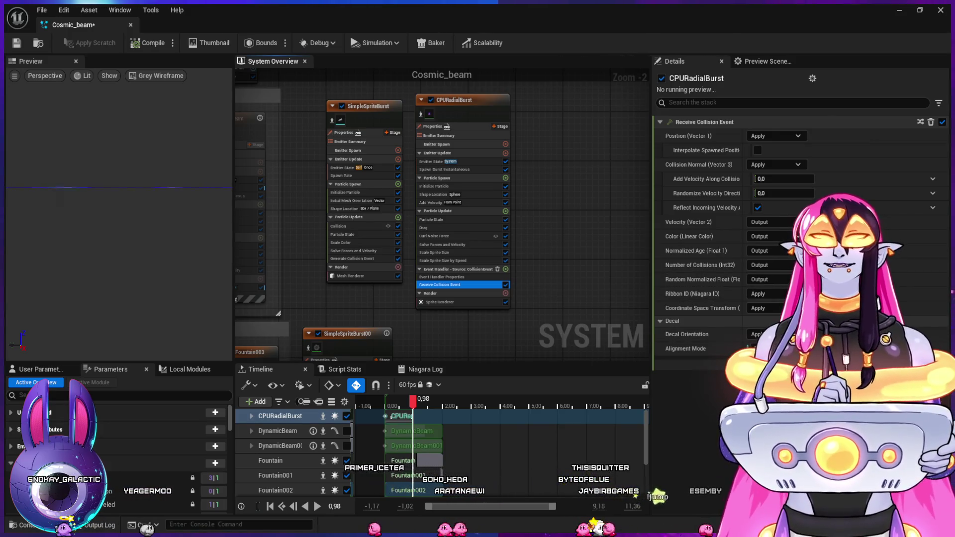
pyautogui.click(434, 195)
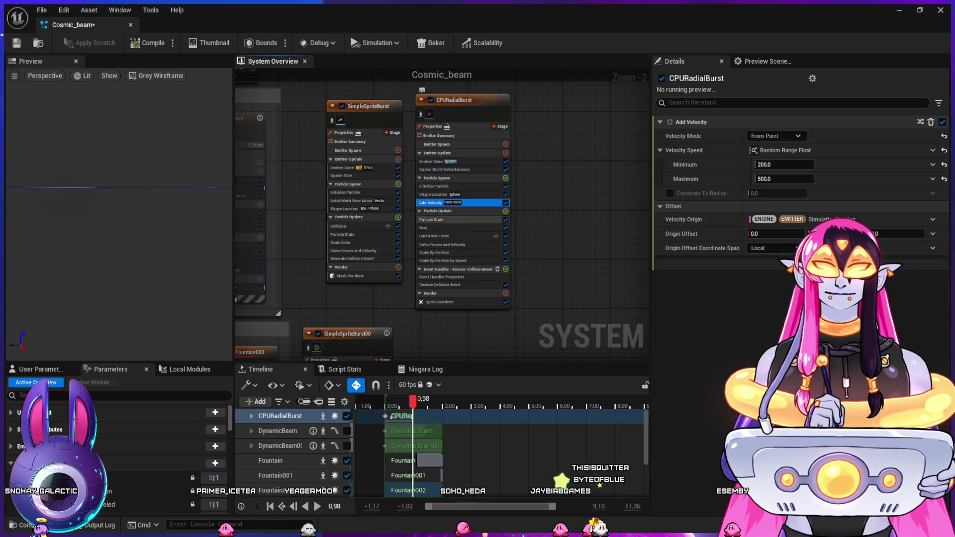
# Change Max Events Per Frame on CPURadialBurst's event handler from 0 to 1, then return to the level editor
pyautogui.click(441, 277)
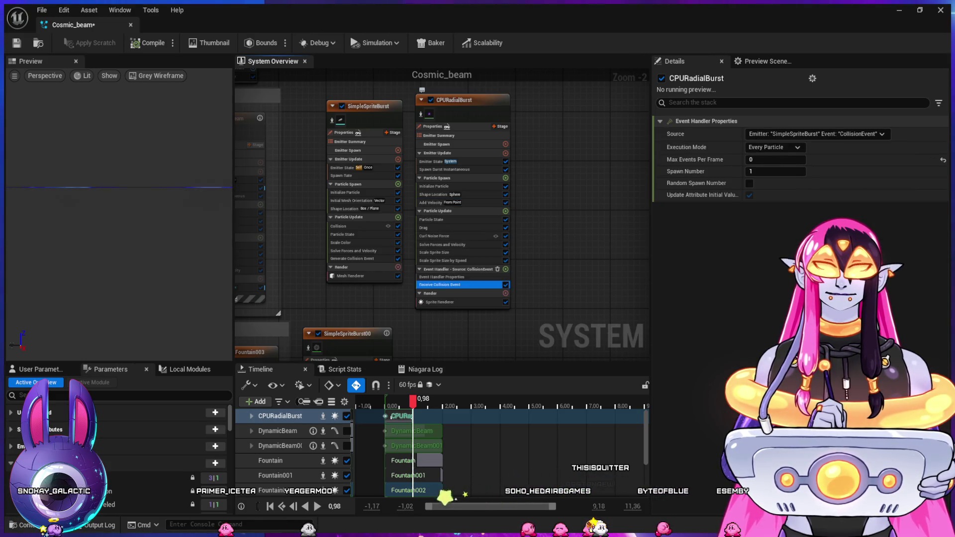
pyautogui.click(442, 277)
pyautogui.write('1')
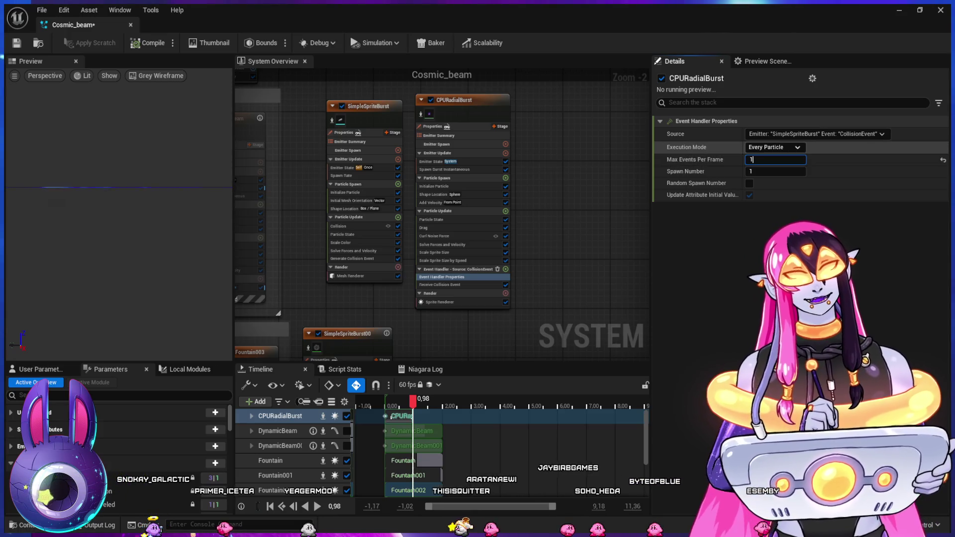
pyautogui.press('Return')
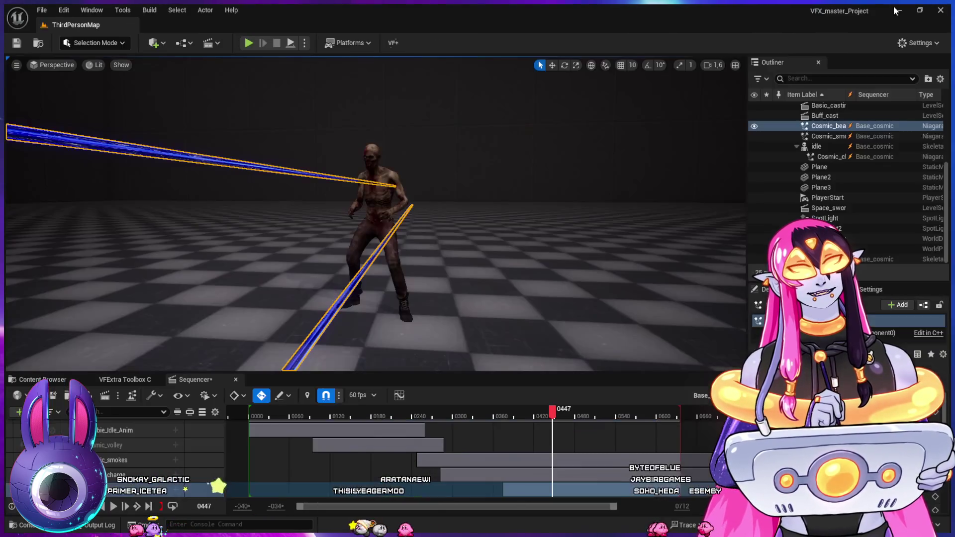
pyautogui.hotkey('alt', 'Tab')
# Scrub the Sequencer to preview the cosmic beams, then return to the Cosmic_beam Niagara editor
pyautogui.moveTo(463, 414)
pyautogui.mouseDown()
pyautogui.moveTo(598, 413)
pyautogui.moveTo(486, 428)
pyautogui.moveTo(557, 425)
pyautogui.mouseUp()
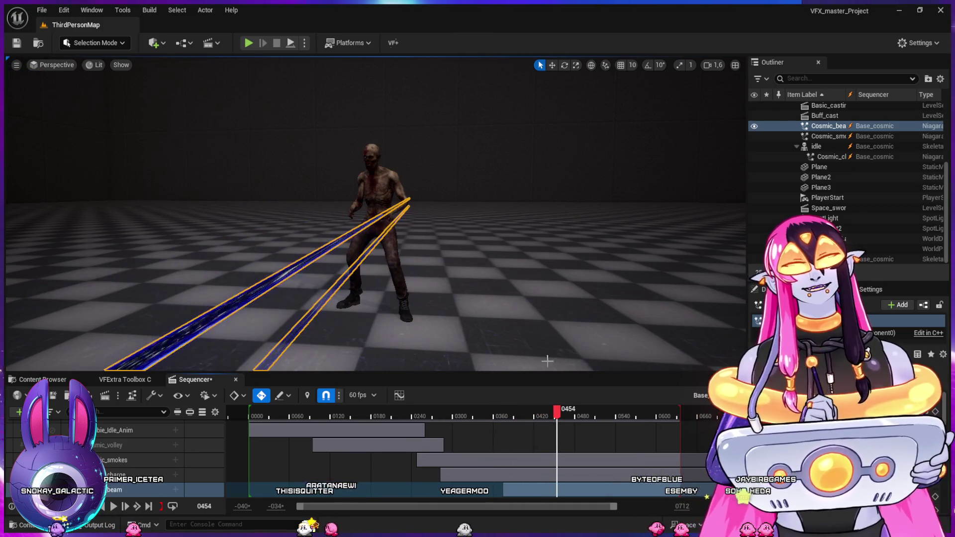
pyautogui.hotkey('alt', 'Tab')
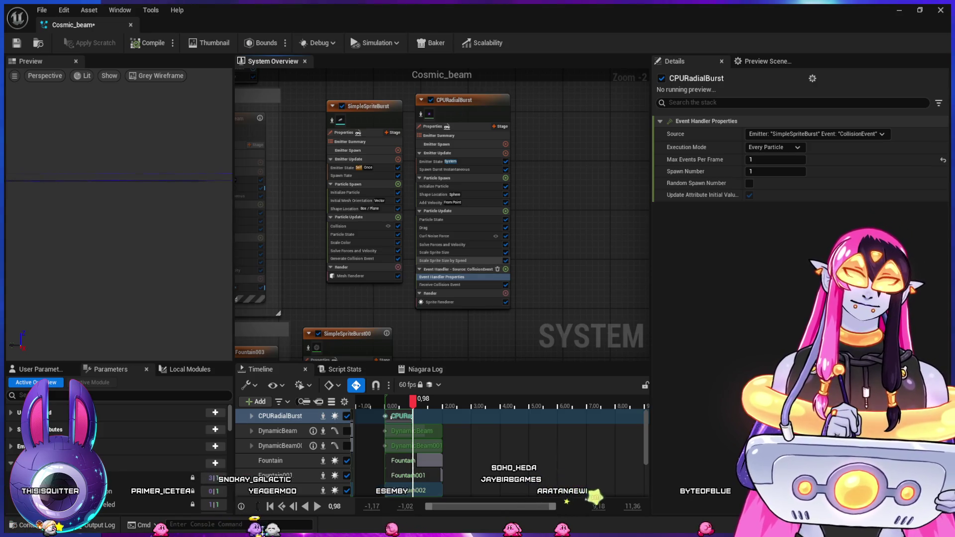
# Review CPURadialBurst's Scale Sprite Size by Speed, Curl Noise Force, Drag and Particle State modules
pyautogui.click(443, 261)
pyautogui.click(443, 244)
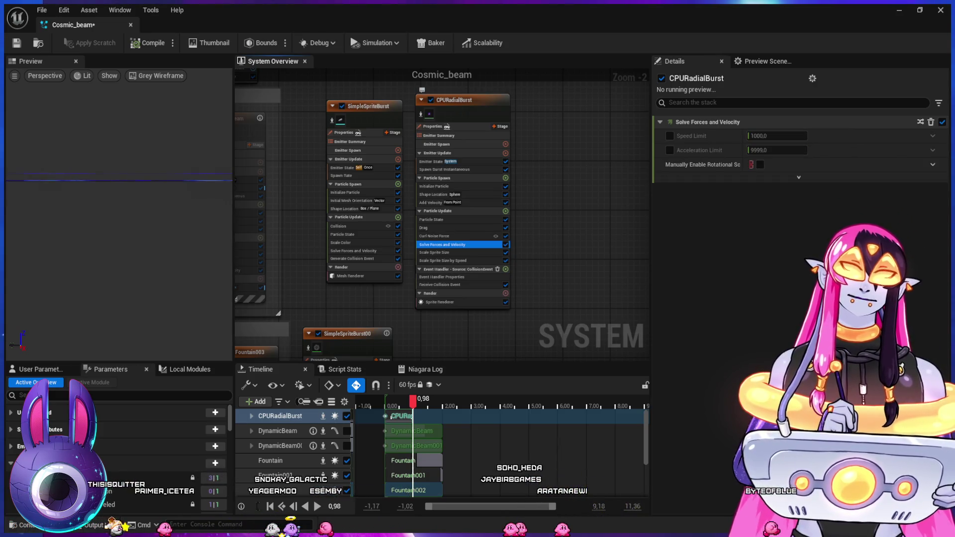
pyautogui.click(438, 235)
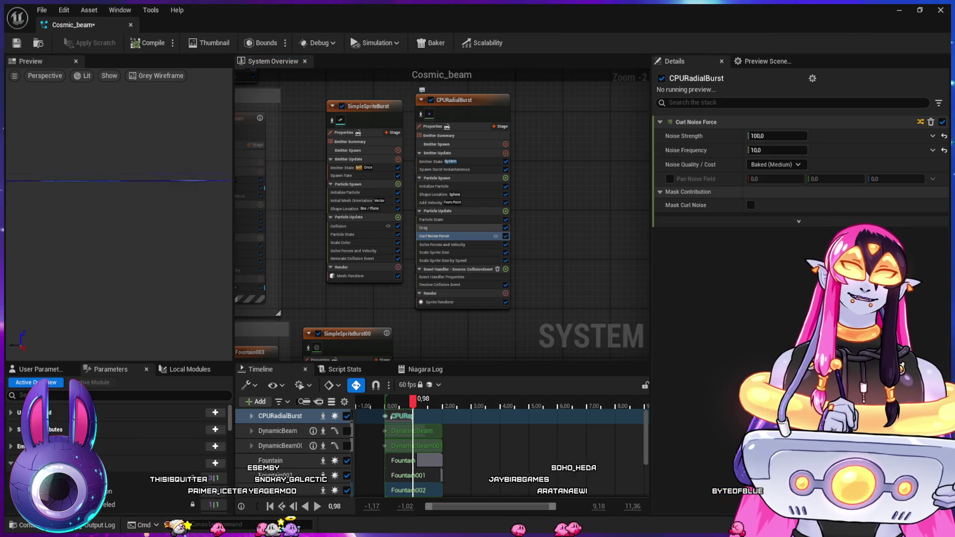
pyautogui.click(438, 227)
pyautogui.click(438, 220)
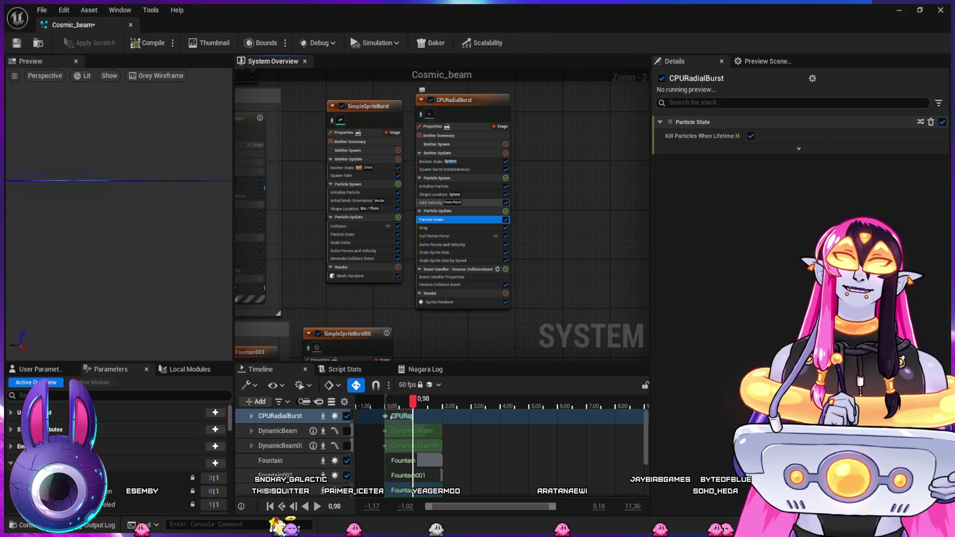
# Compare SimpleSpriteBurst's Generate Collision Event with CPURadialBurst's event handler and Receive Collision Event, ending on Sprite Renderer
pyautogui.click(353, 258)
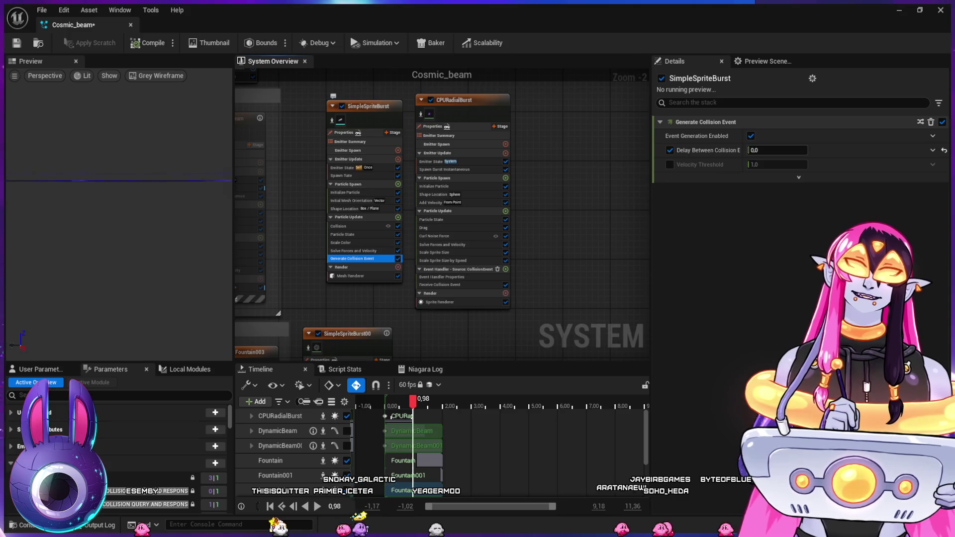
pyautogui.click(442, 277)
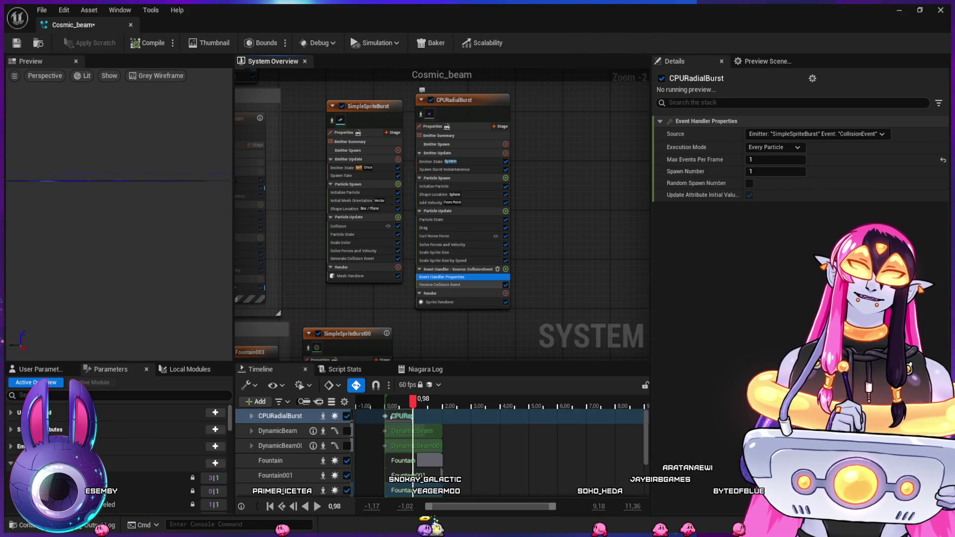
pyautogui.click(440, 284)
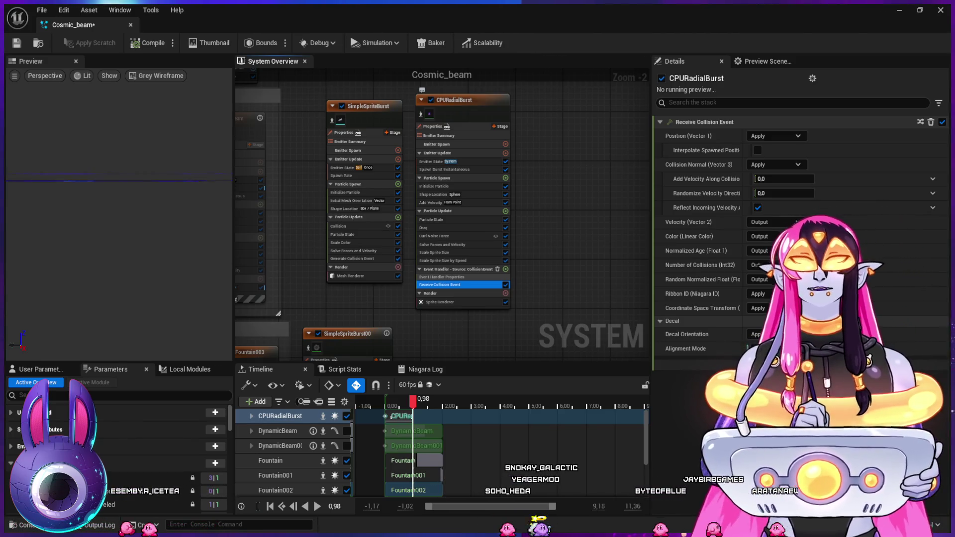
pyautogui.click(441, 277)
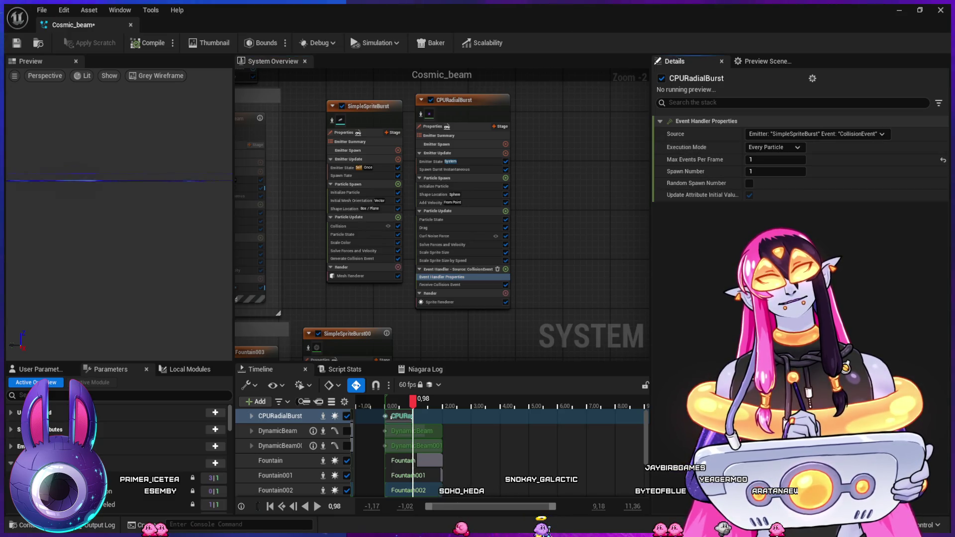
pyautogui.click(440, 284)
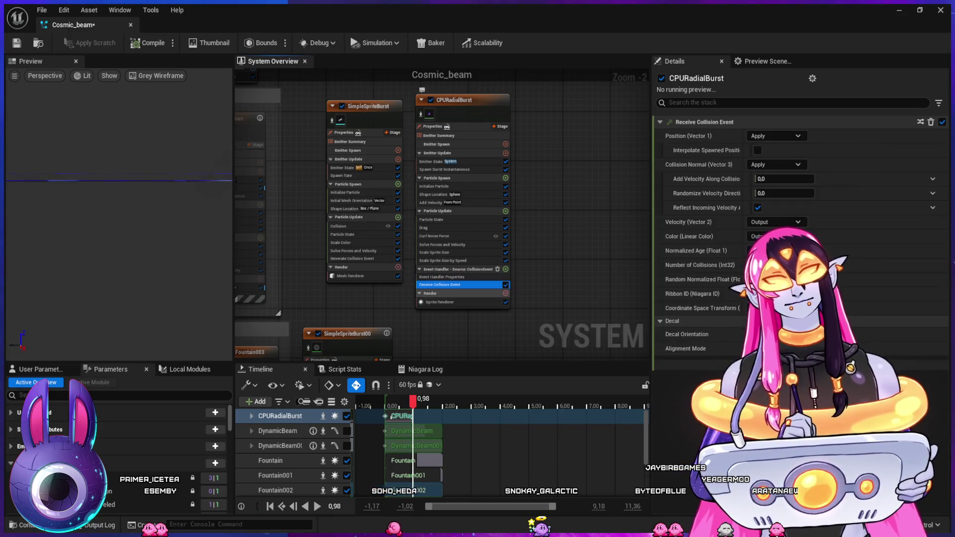
pyautogui.click(442, 277)
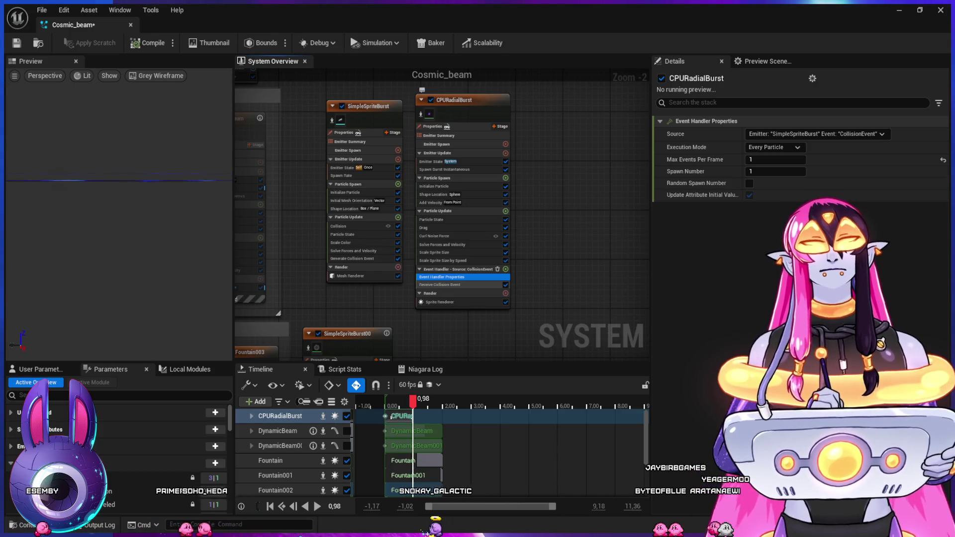
pyautogui.click(440, 285)
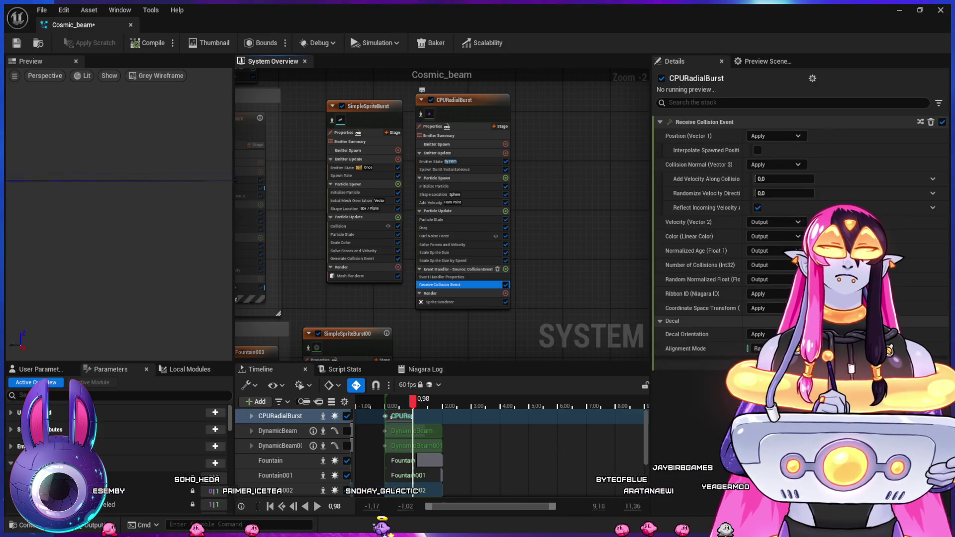
pyautogui.click(440, 302)
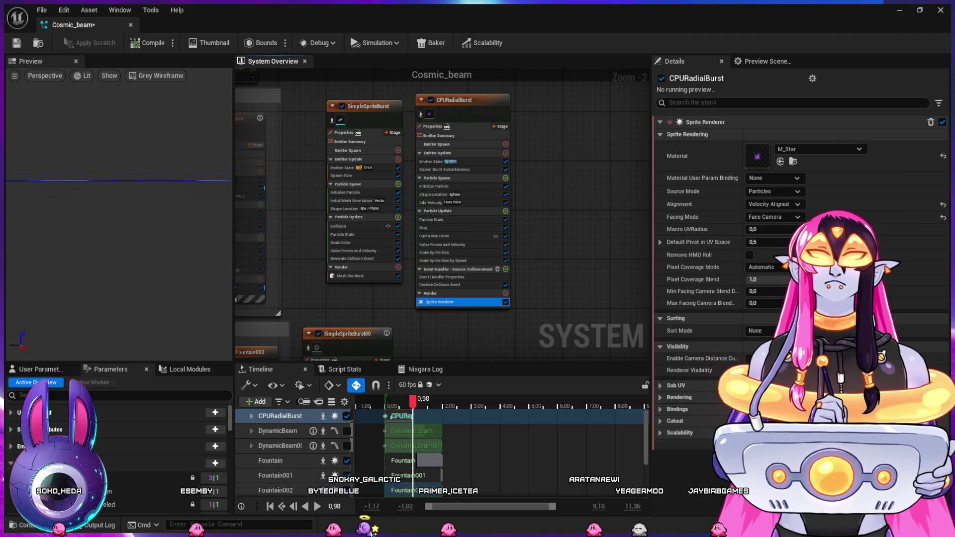
# Check CPURadialBurst's Emitter State, Spawn Burst Instantaneous, Shape Location, Add Velocity and Particle State modules
pyautogui.click(431, 203)
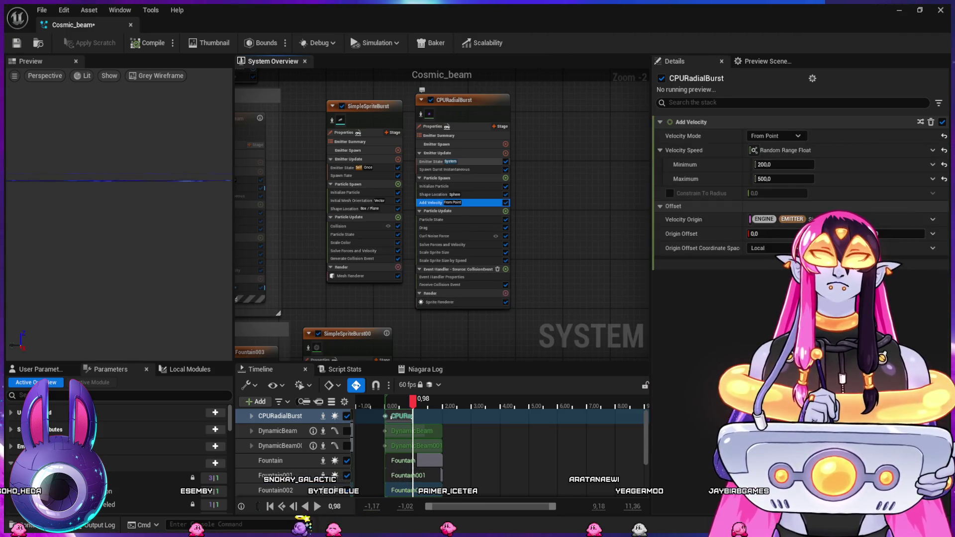
pyautogui.click(431, 161)
pyautogui.click(444, 170)
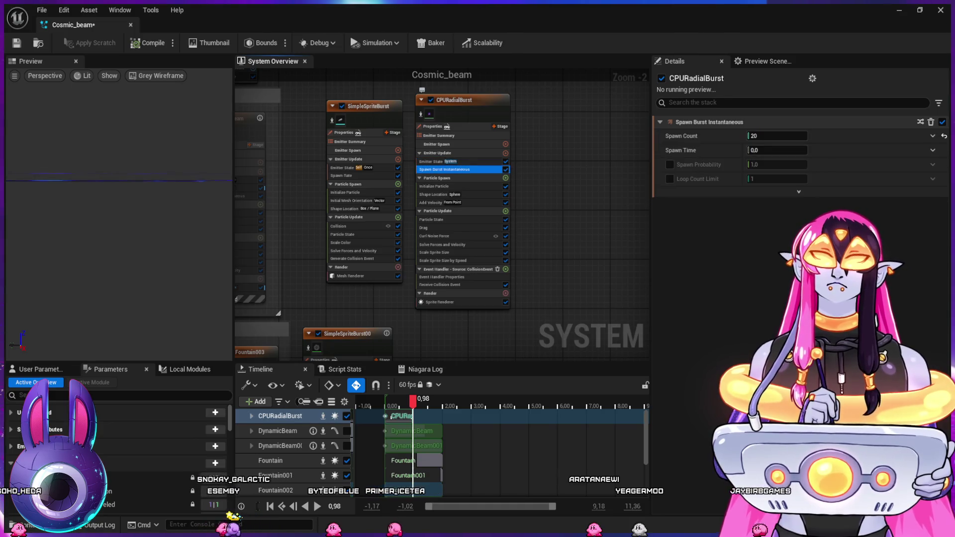
pyautogui.click(433, 194)
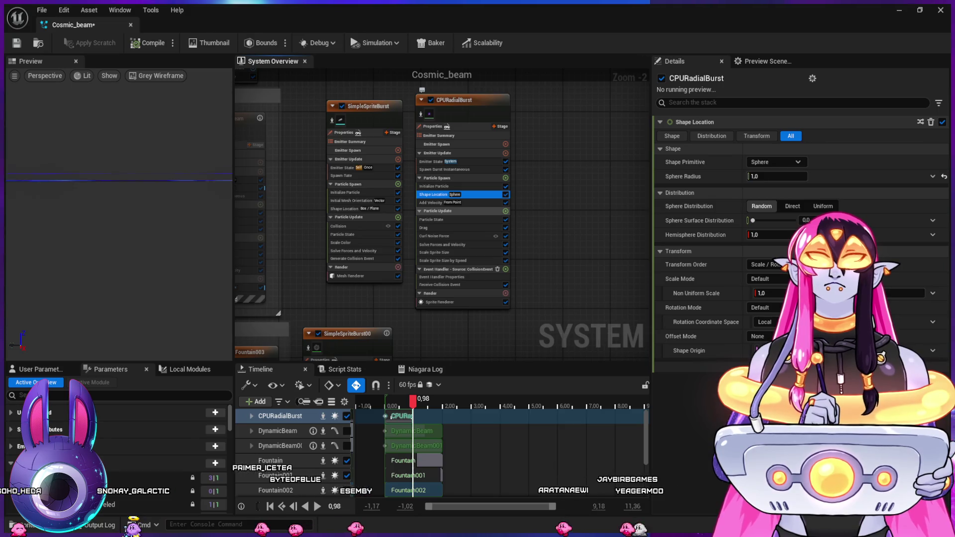
pyautogui.click(431, 202)
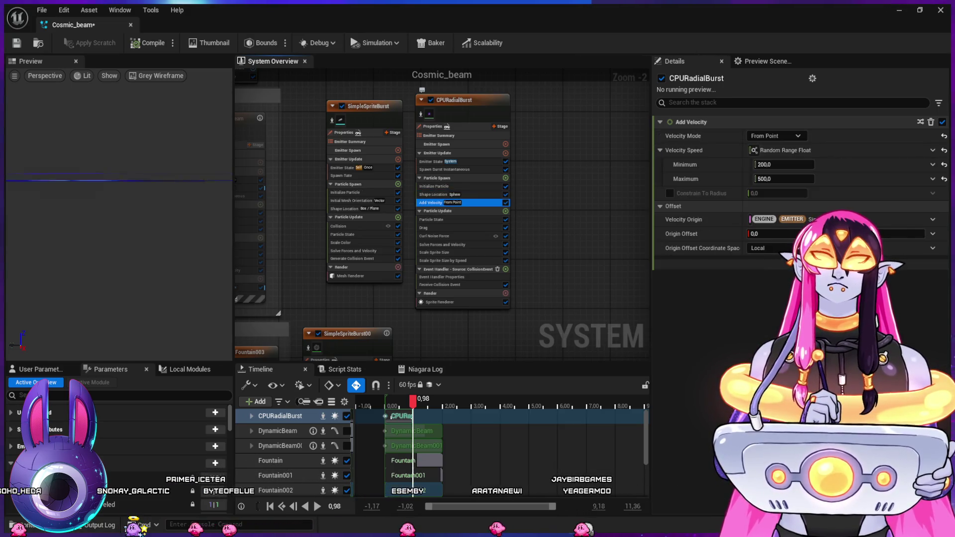
pyautogui.click(430, 219)
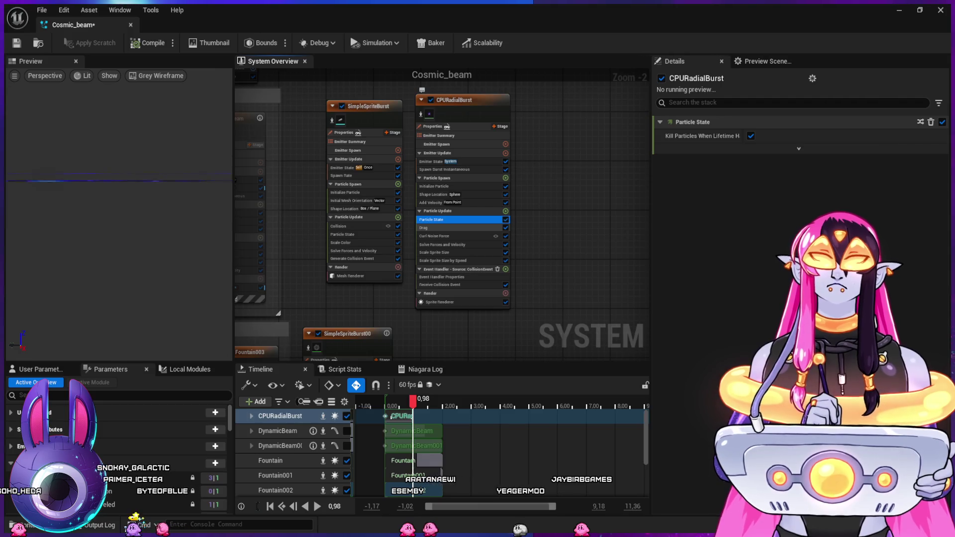
# Check Curl Noise Force, Scale Sprite Size, the event handler and Receive Collision Event, then minimize the Niagara editor
pyautogui.click(431, 228)
pyautogui.click(431, 236)
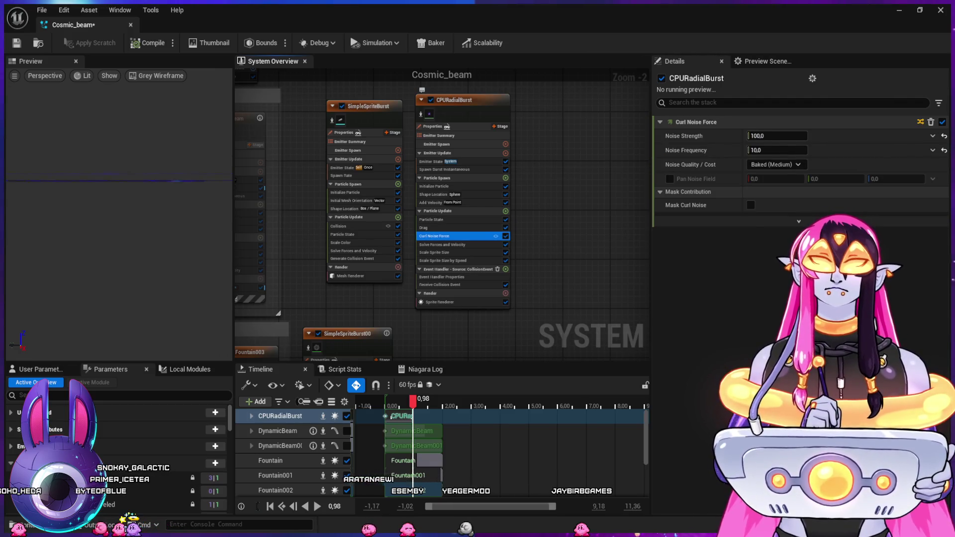
pyautogui.click(433, 252)
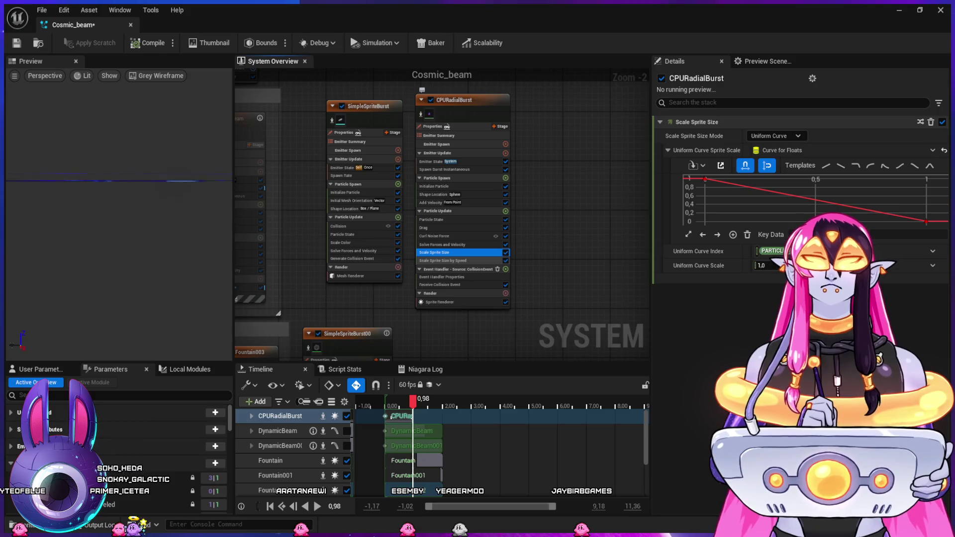
pyautogui.click(433, 260)
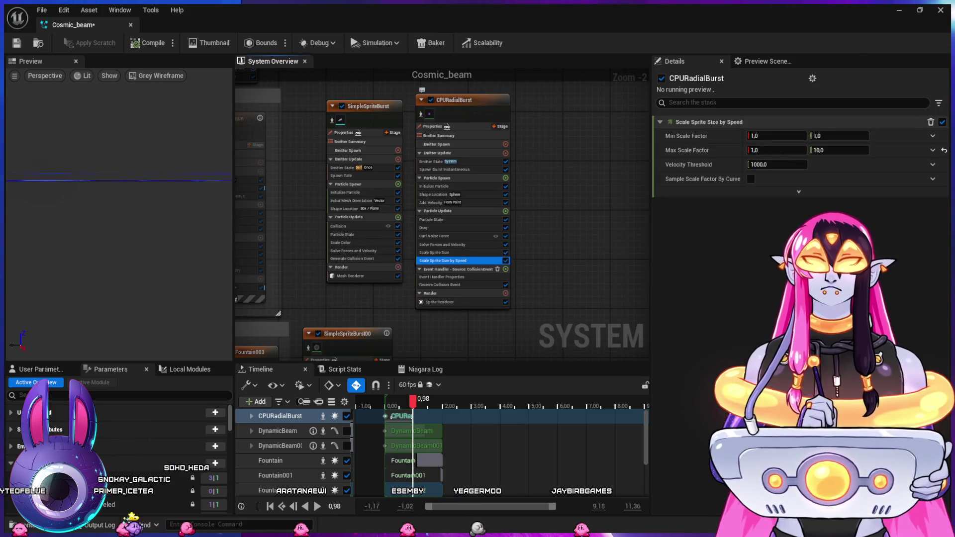
pyautogui.click(438, 277)
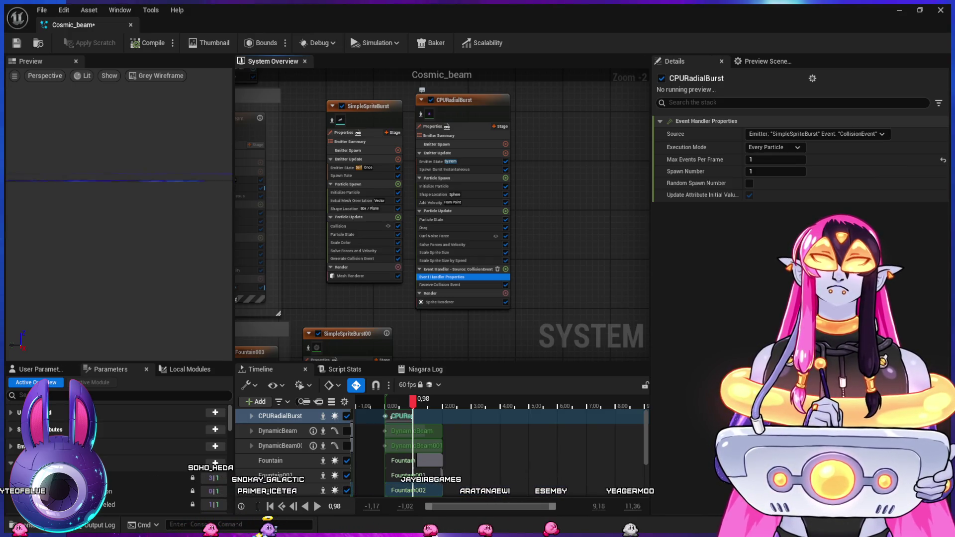
pyautogui.click(439, 284)
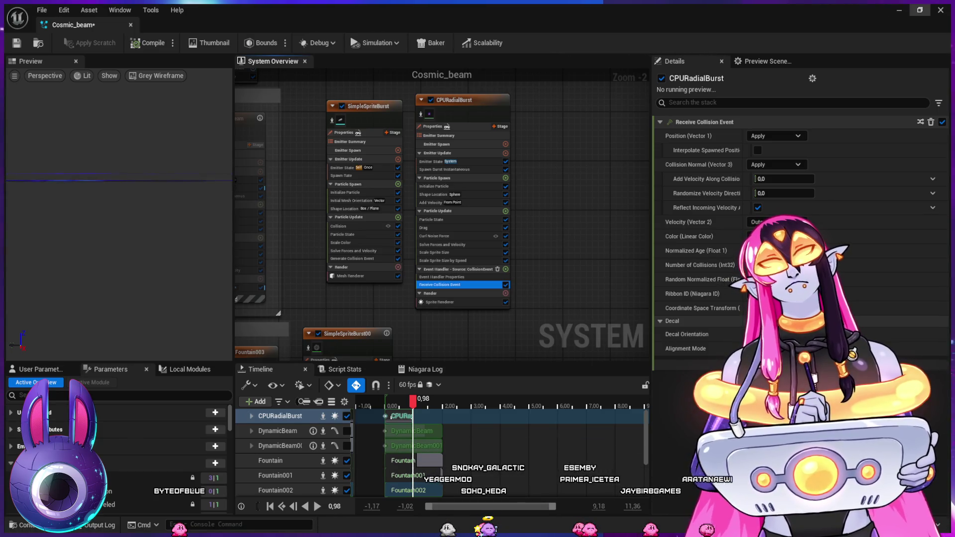
pyautogui.click(899, 10)
# Scrub, rewind and play the beam sequence with the spacebar to preview the burst at the target
pyautogui.moveTo(437, 421)
pyautogui.mouseDown()
pyautogui.moveTo(560, 419)
pyautogui.moveTo(489, 418)
pyautogui.moveTo(532, 429)
pyautogui.mouseUp()
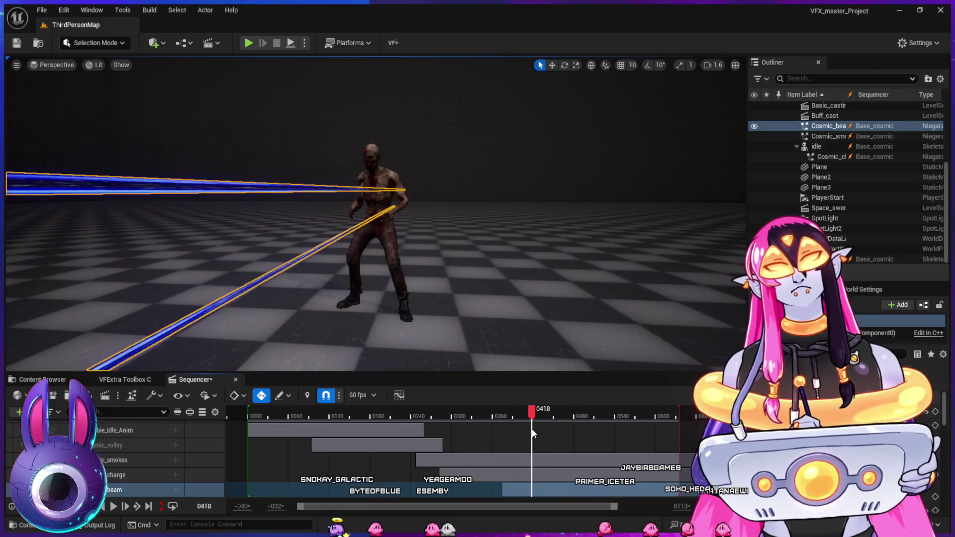
pyautogui.moveTo(541, 348)
pyautogui.mouseDown()
pyautogui.moveTo(647, 340)
pyautogui.moveTo(528, 340)
pyautogui.moveTo(557, 341)
pyautogui.moveTo(468, 292)
pyautogui.mouseUp()
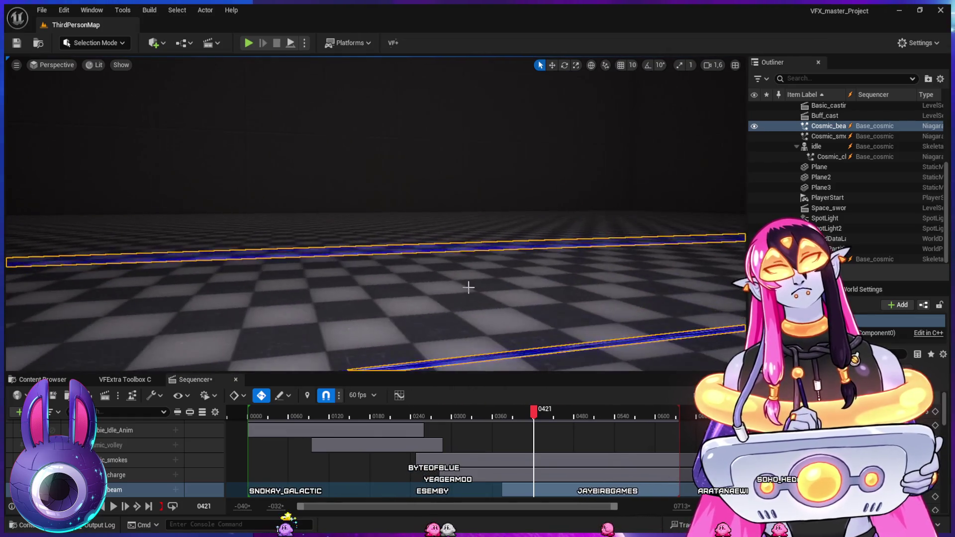
pyautogui.scroll(-5, 468, 292)
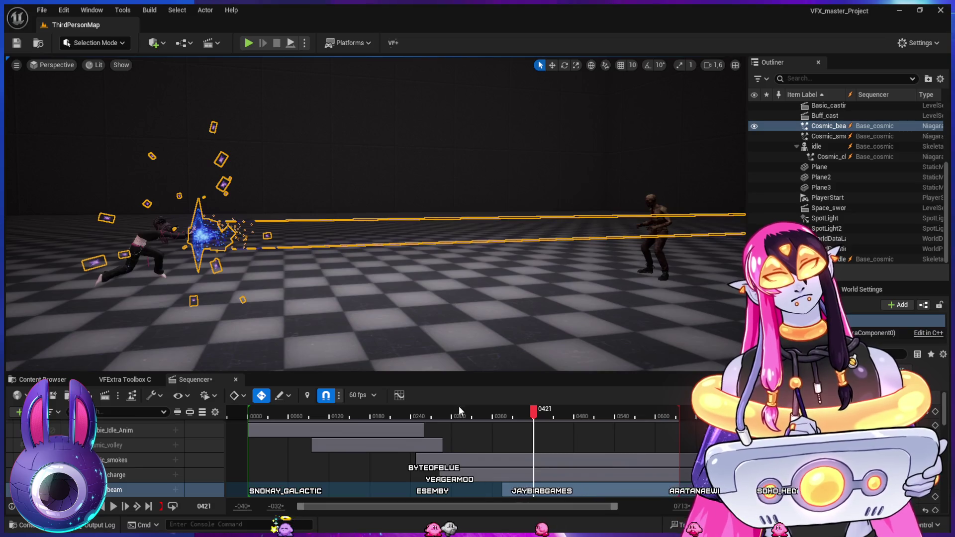
pyautogui.moveTo(459, 415)
pyautogui.mouseDown()
pyautogui.moveTo(426, 415)
pyautogui.moveTo(552, 413)
pyautogui.moveTo(436, 411)
pyautogui.mouseUp()
pyautogui.press('space')
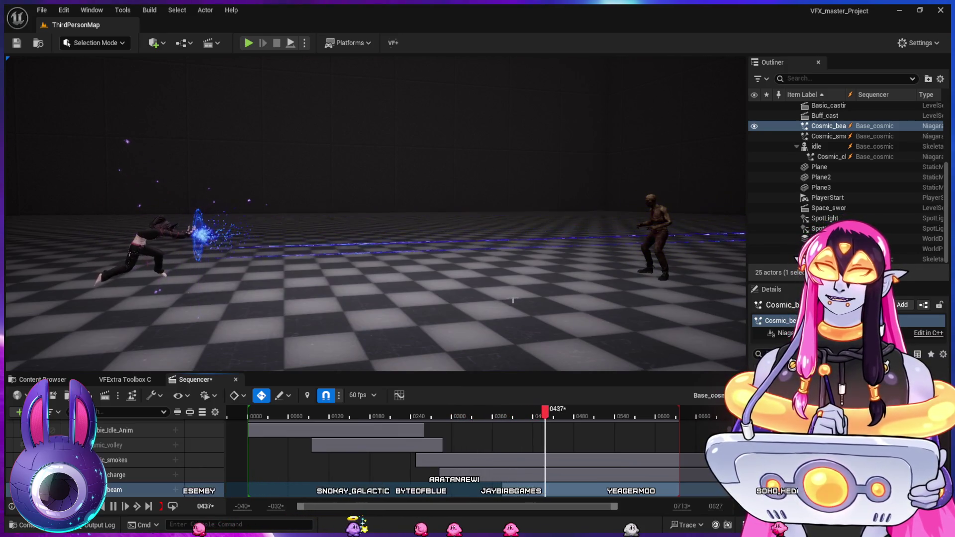
pyautogui.press('space')
pyautogui.moveTo(428, 413)
pyautogui.mouseDown()
pyautogui.moveTo(420, 414)
pyautogui.moveTo(515, 445)
pyautogui.moveTo(478, 439)
pyautogui.mouseUp()
pyautogui.press('space')
pyautogui.press('space')
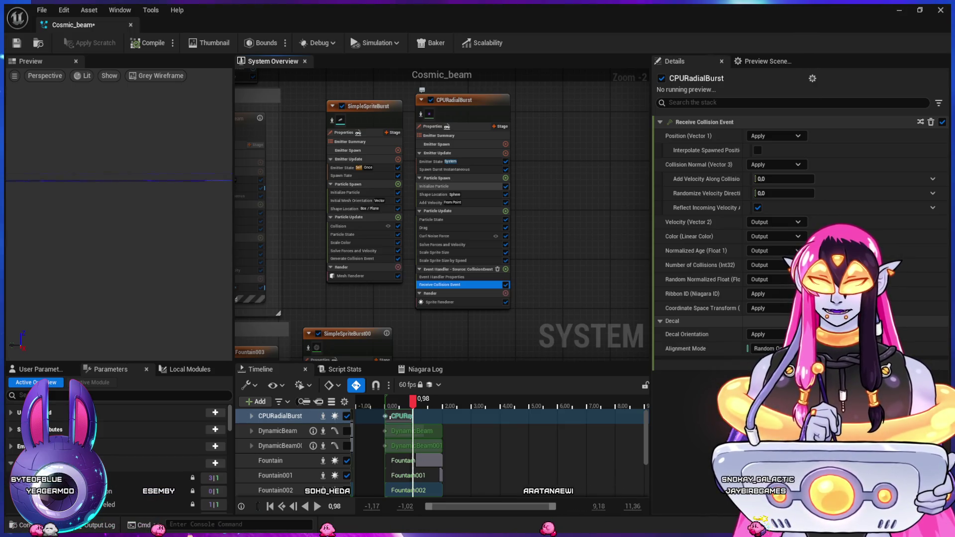
pyautogui.click(434, 186)
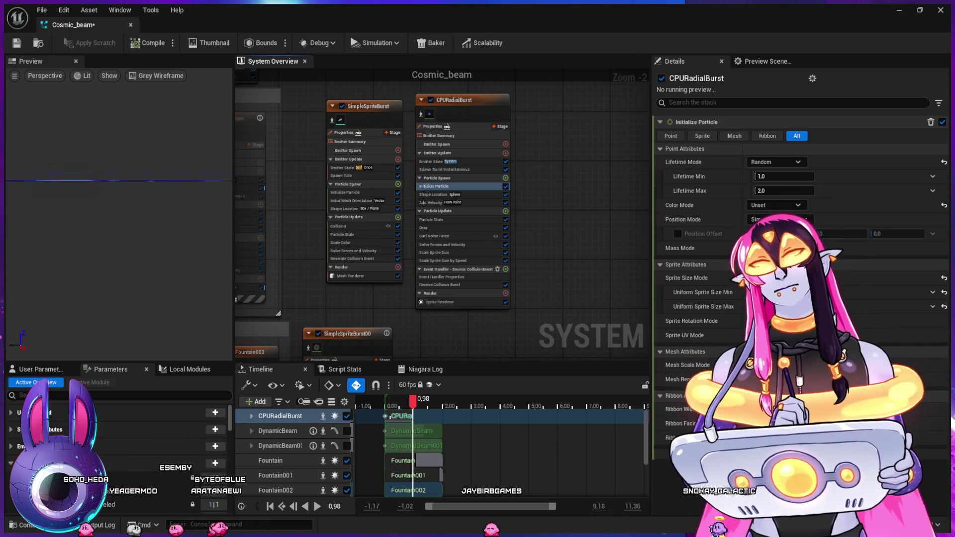
pyautogui.click(433, 219)
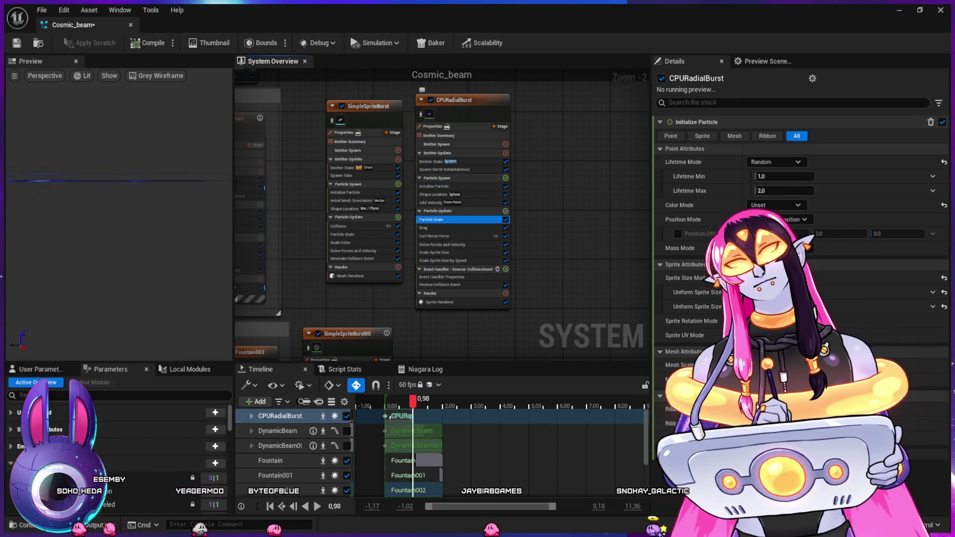
pyautogui.press('Down')
pyautogui.press('Down')
pyautogui.press('Down')
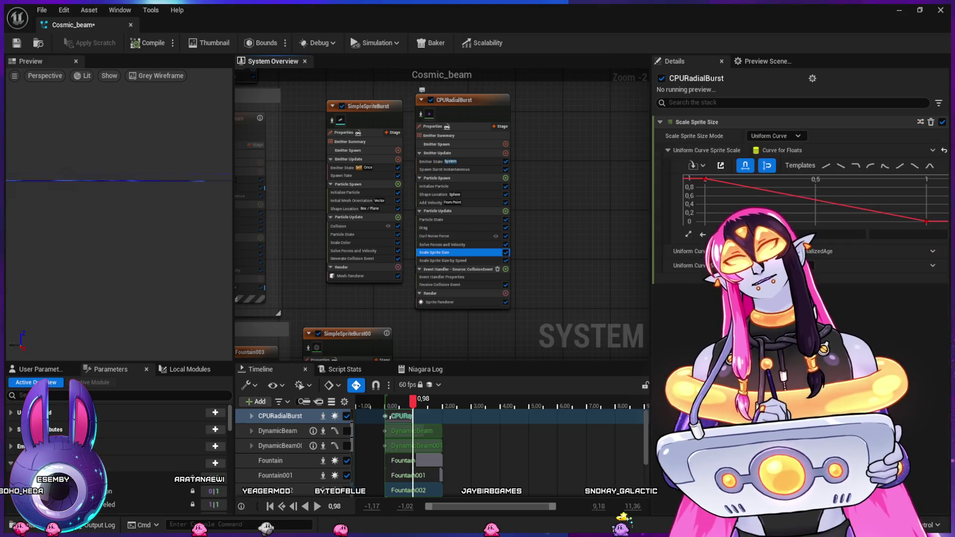
pyautogui.press('Down')
pyautogui.press('Down')
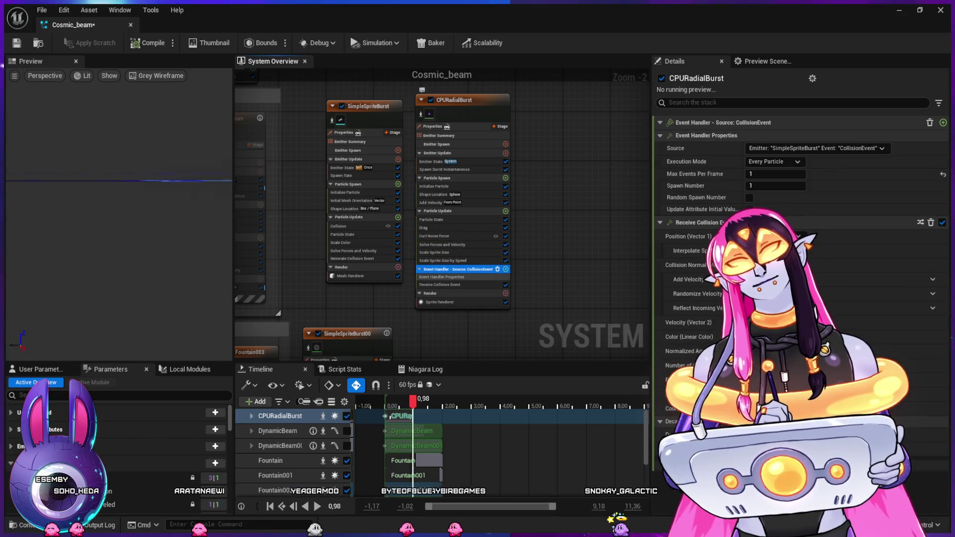
pyautogui.press('Down')
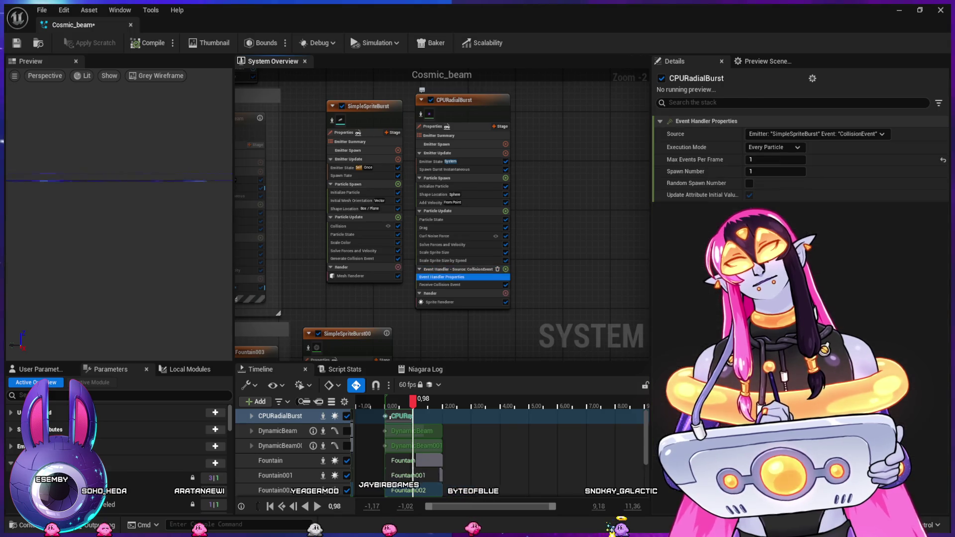
pyautogui.press('Down')
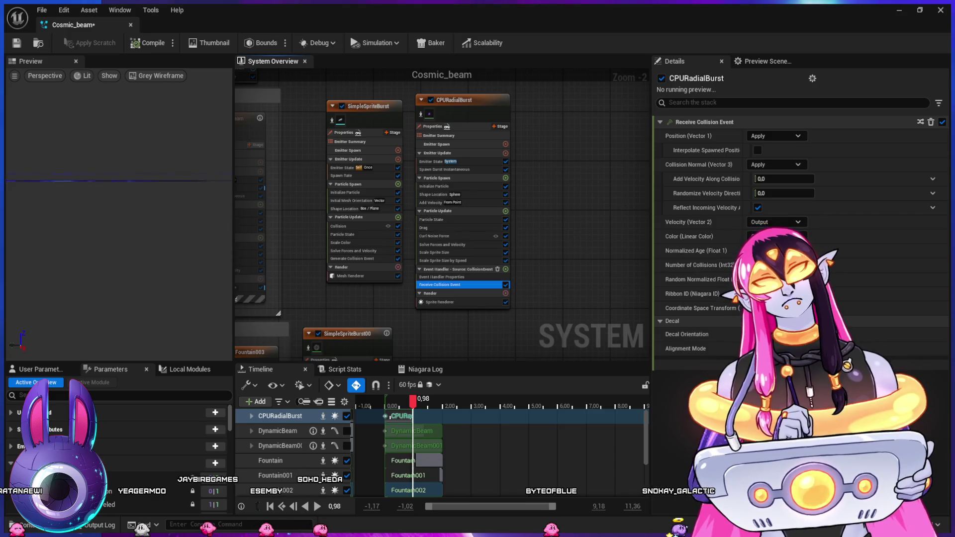
# Inspect SimpleSpriteBurst's Collision module settings and the emitter's own properties
pyautogui.click(359, 258)
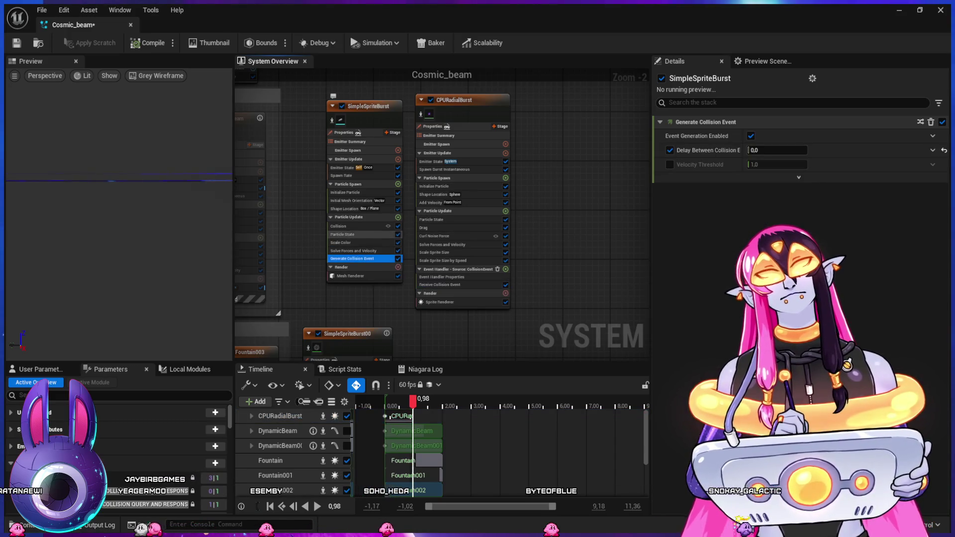
pyautogui.click(348, 225)
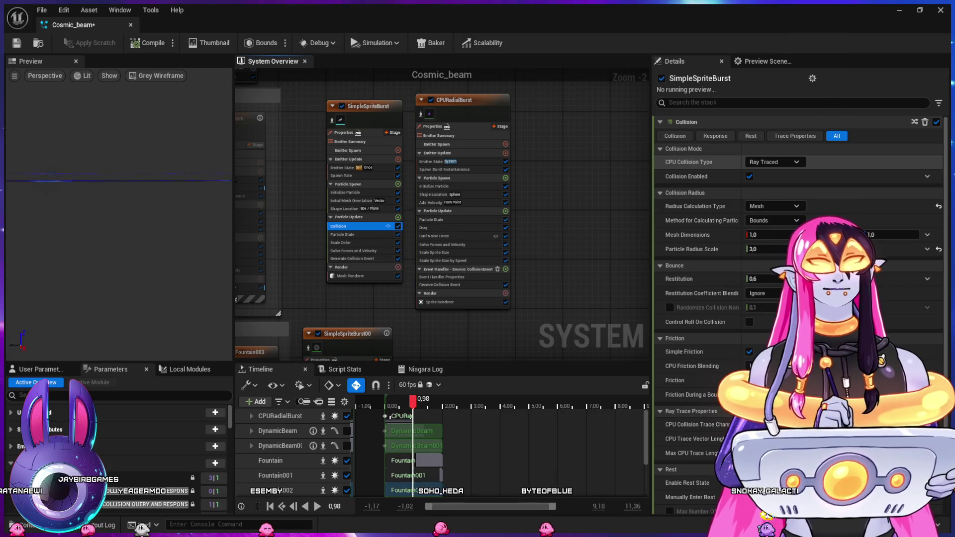
pyautogui.scroll(-5, 796, 299)
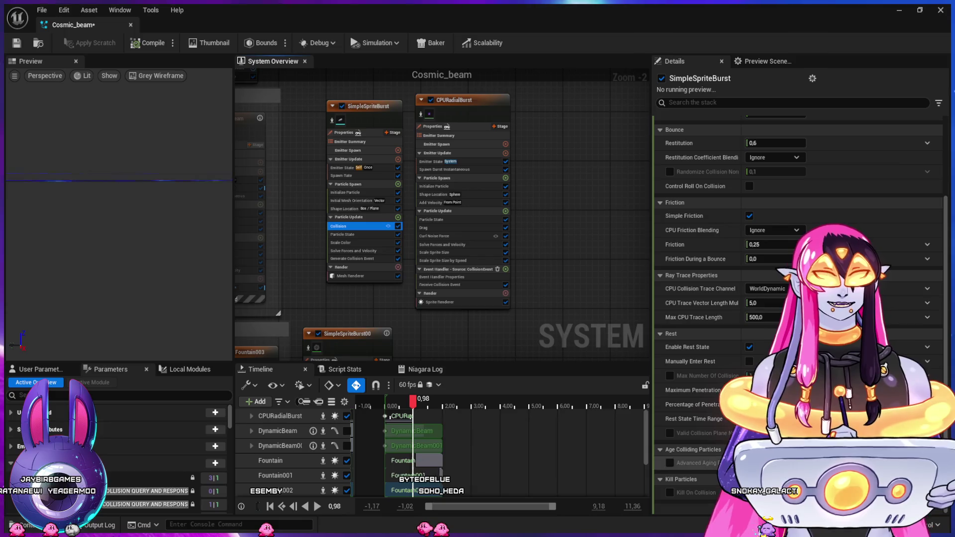
pyautogui.scroll(3, 707, 321)
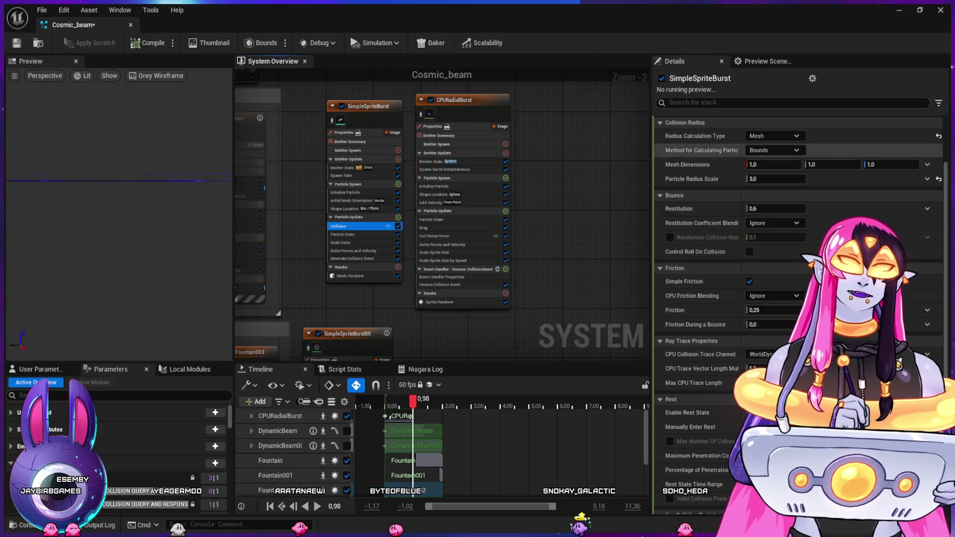
pyautogui.click(344, 132)
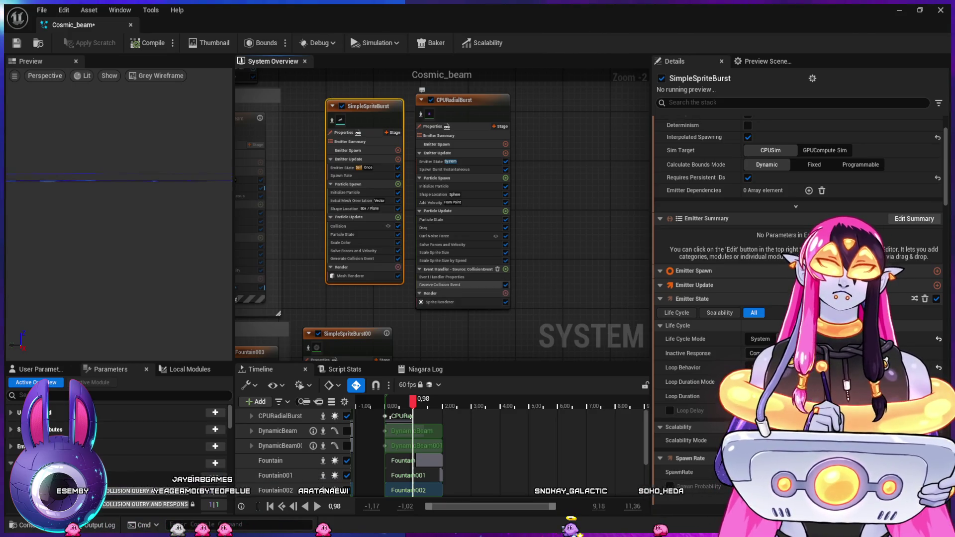
# Recheck CPURadialBurst's event modules, then enable Velocity Threshold in SimpleSpriteBurst's Generate Collision Event
pyautogui.click(463, 284)
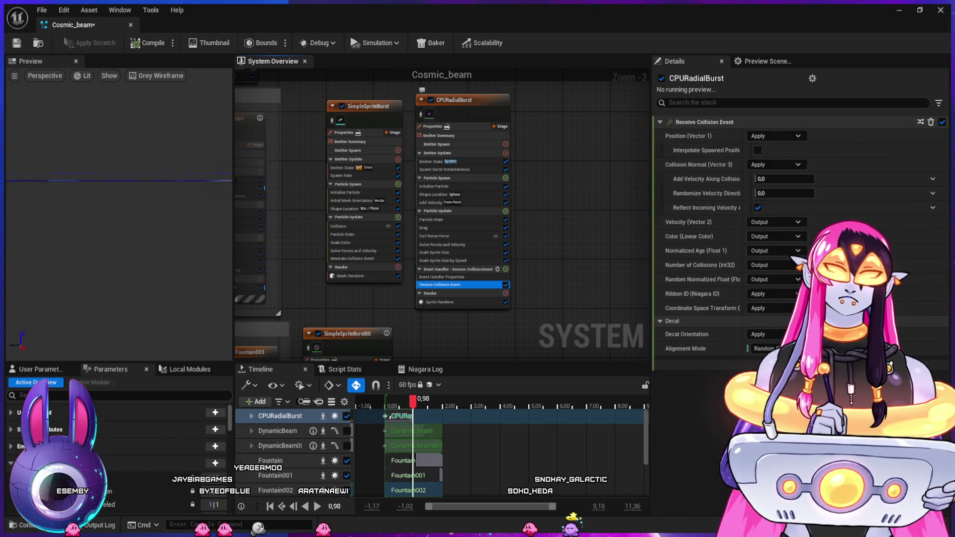
pyautogui.click(442, 277)
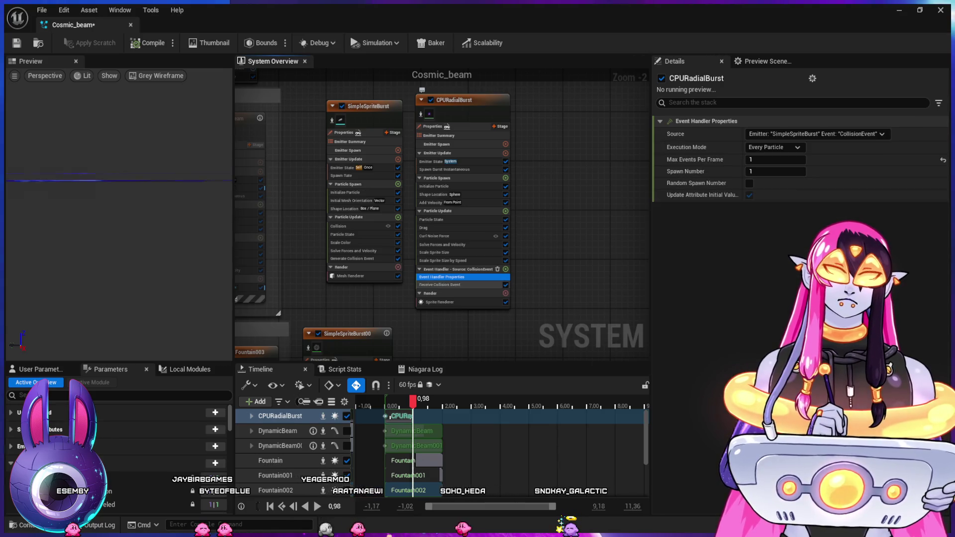
pyautogui.click(463, 285)
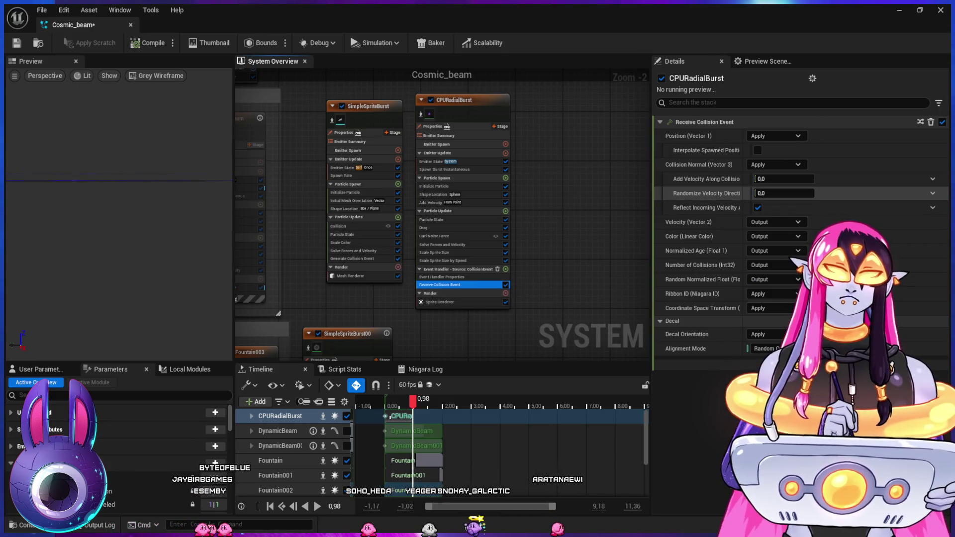
pyautogui.click(353, 258)
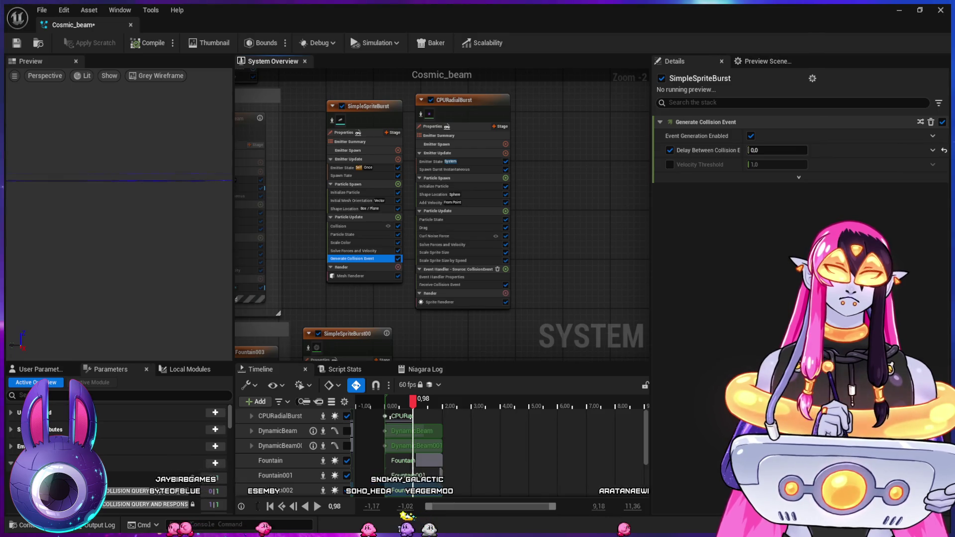
pyautogui.click(670, 164)
# Change Delay Between Collision Events to 0,1 and minimize the Niagara editor
pyautogui.click(776, 150)
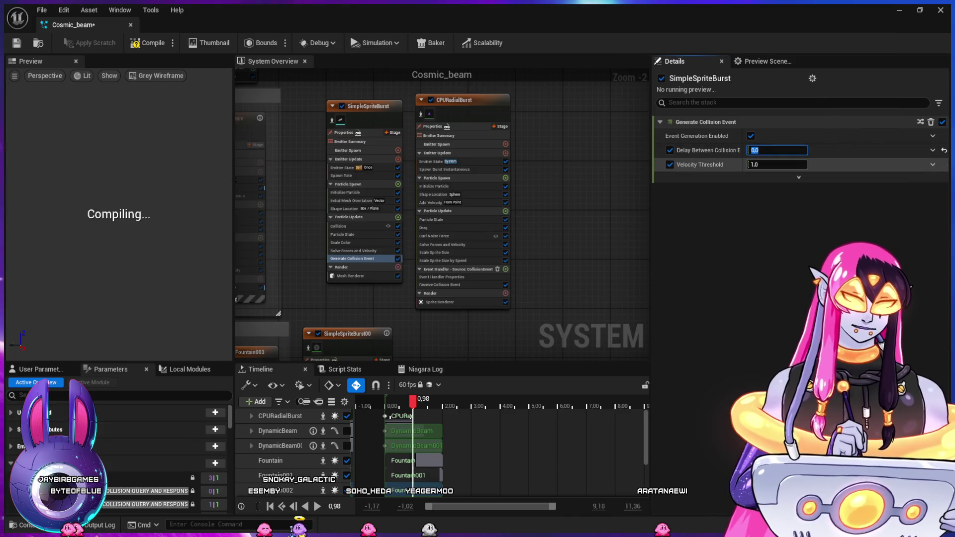
pyautogui.write('1')
pyautogui.press('BackSpace')
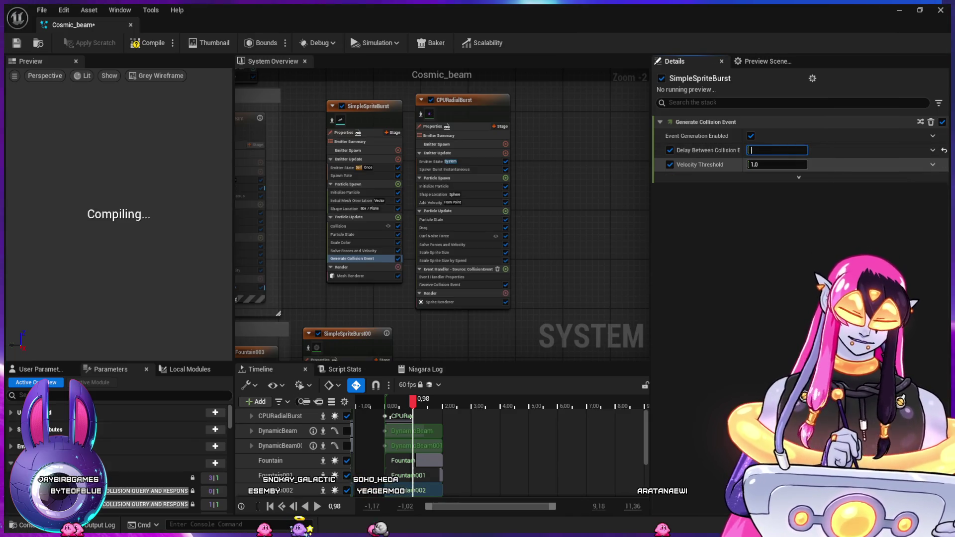
pyautogui.write('0,1')
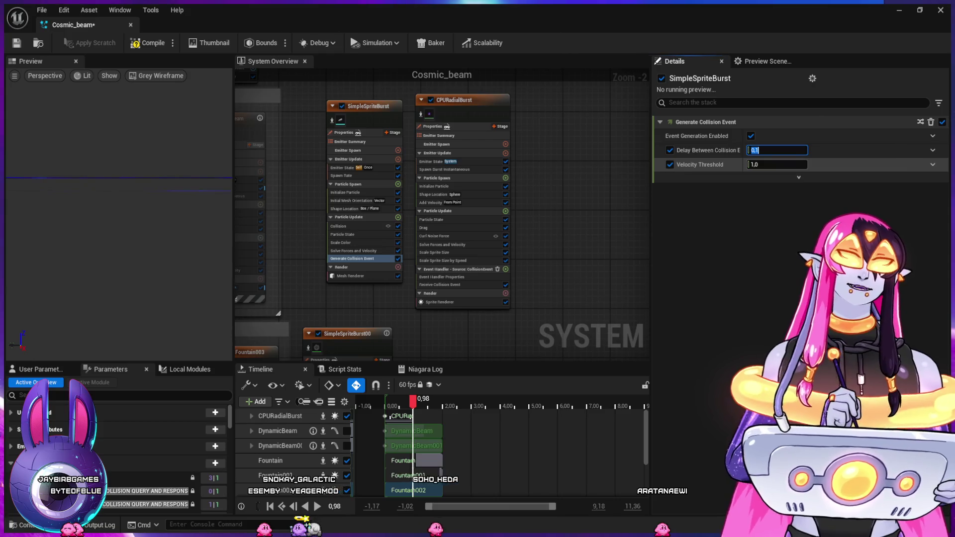
pyautogui.click(900, 10)
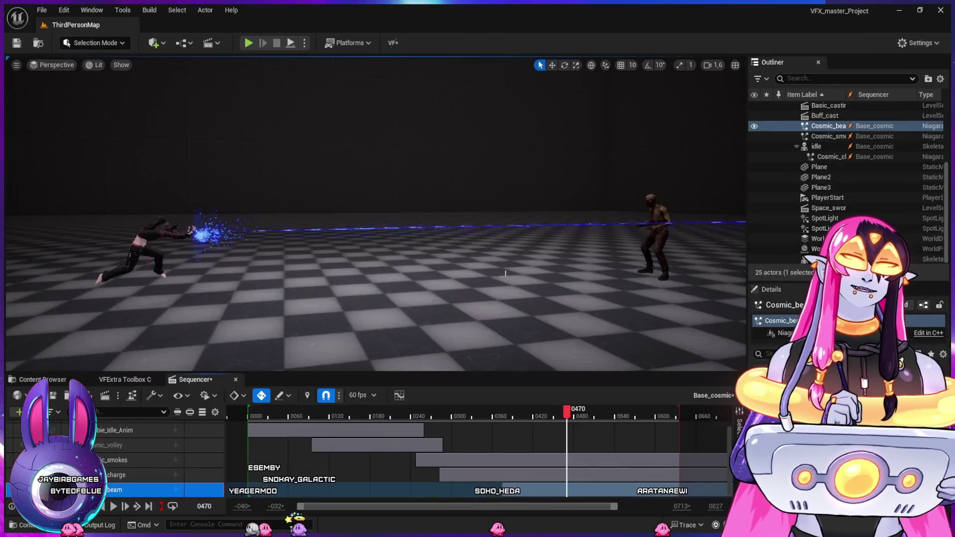
pyautogui.moveTo(433, 420)
pyautogui.mouseDown()
pyautogui.moveTo(532, 418)
pyautogui.moveTo(486, 419)
pyautogui.moveTo(532, 444)
pyautogui.moveTo(568, 439)
pyautogui.moveTo(447, 447)
pyautogui.moveTo(486, 454)
pyautogui.moveTo(477, 428)
pyautogui.moveTo(465, 422)
pyautogui.moveTo(535, 420)
pyautogui.moveTo(506, 416)
pyautogui.mouseUp()
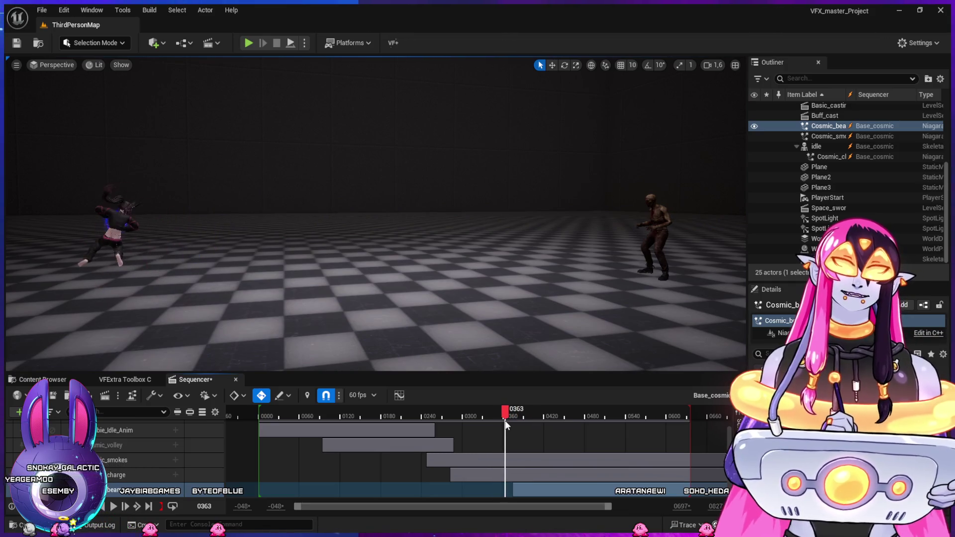
pyautogui.moveTo(517, 424)
pyautogui.mouseDown()
pyautogui.moveTo(506, 422)
pyautogui.moveTo(542, 435)
pyautogui.moveTo(601, 416)
pyautogui.moveTo(476, 428)
pyautogui.moveTo(546, 442)
pyautogui.moveTo(569, 434)
pyautogui.mouseUp()
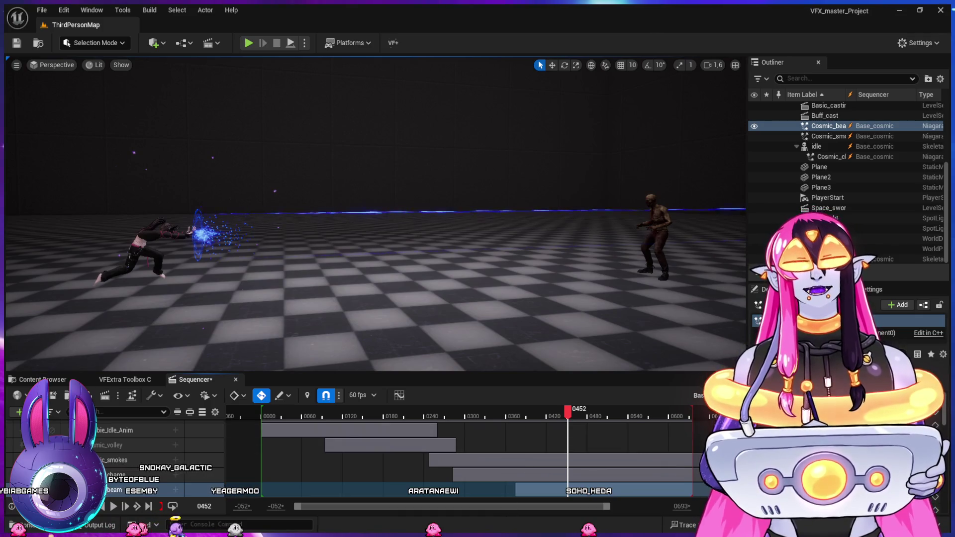
pyautogui.hotkey('alt', 'Tab')
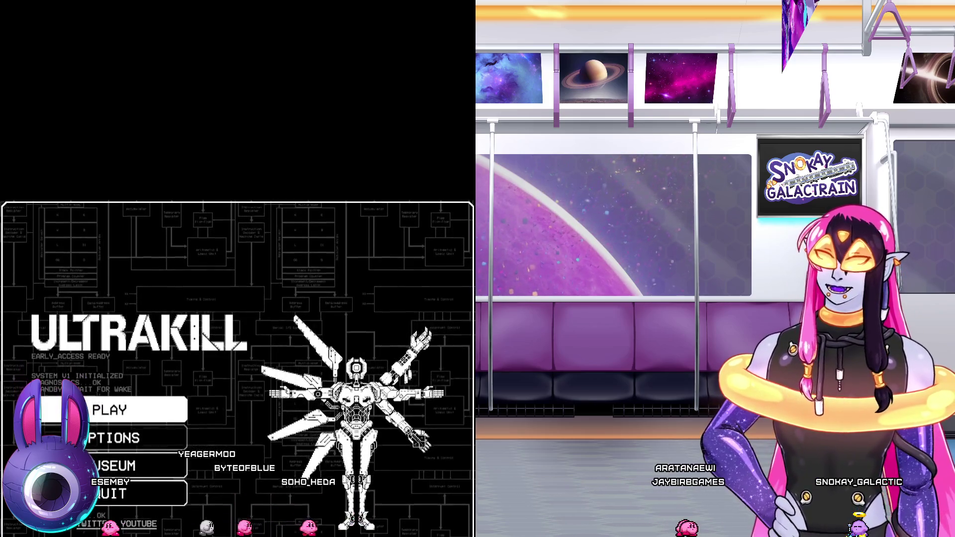
# From the main menu, go to Options > Graphics and uncheck Fullscreen
pyautogui.press('Down')
pyautogui.press('Return')
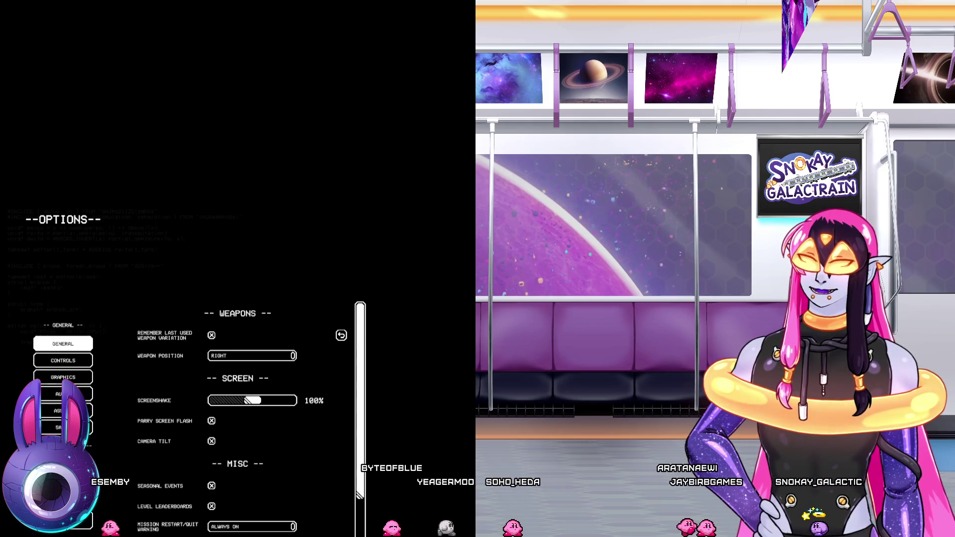
pyautogui.click(63, 377)
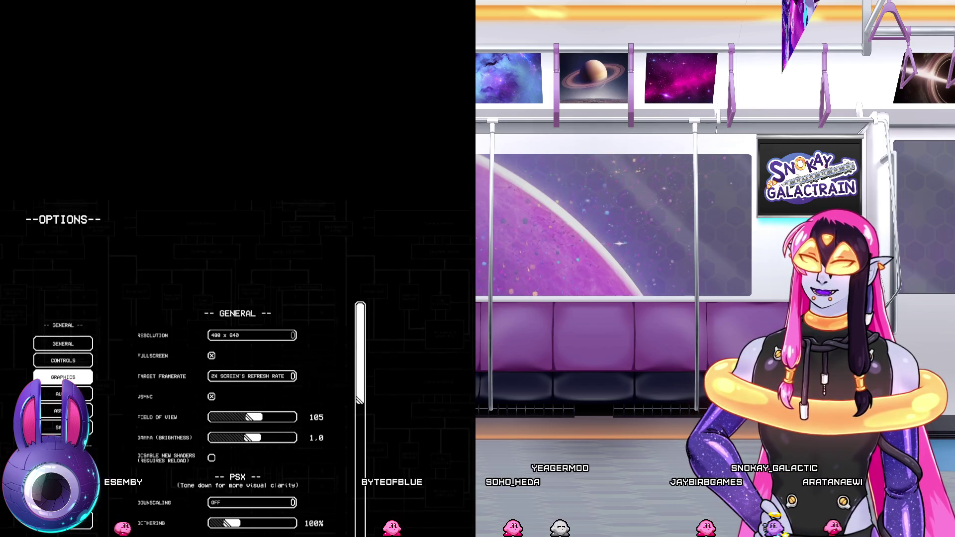
pyautogui.click(211, 355)
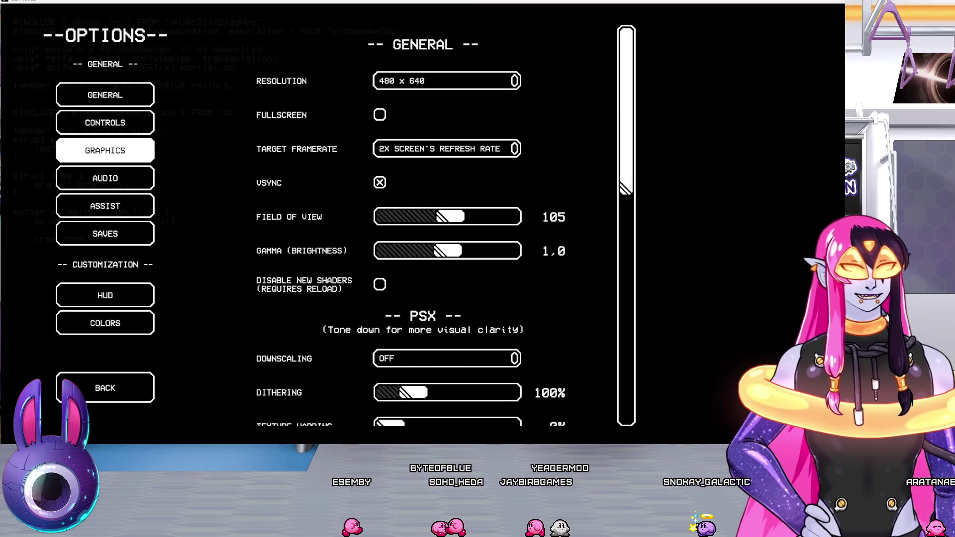
# Choose 1080 x 1920 resolution, re-enable fullscreen, and switch to the General settings page
pyautogui.click(379, 114)
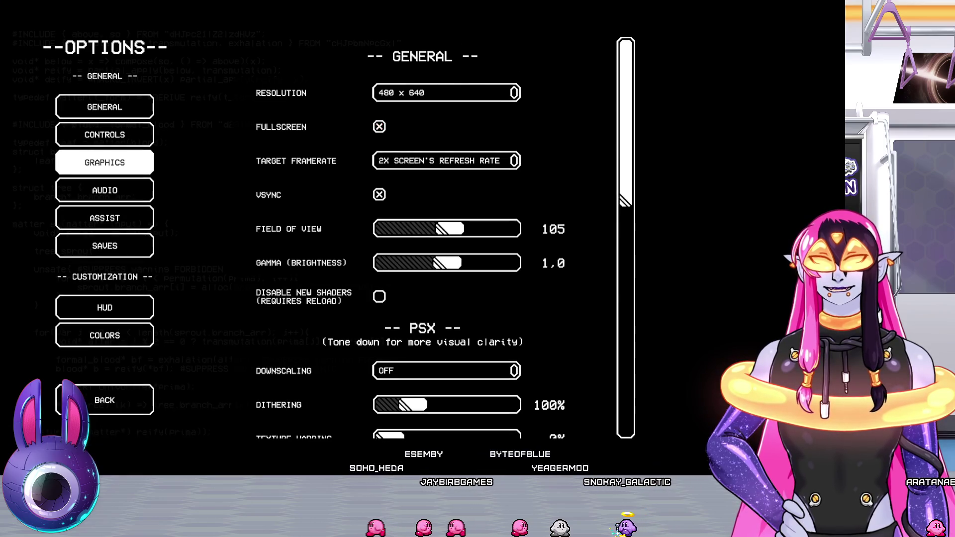
pyautogui.click(447, 92)
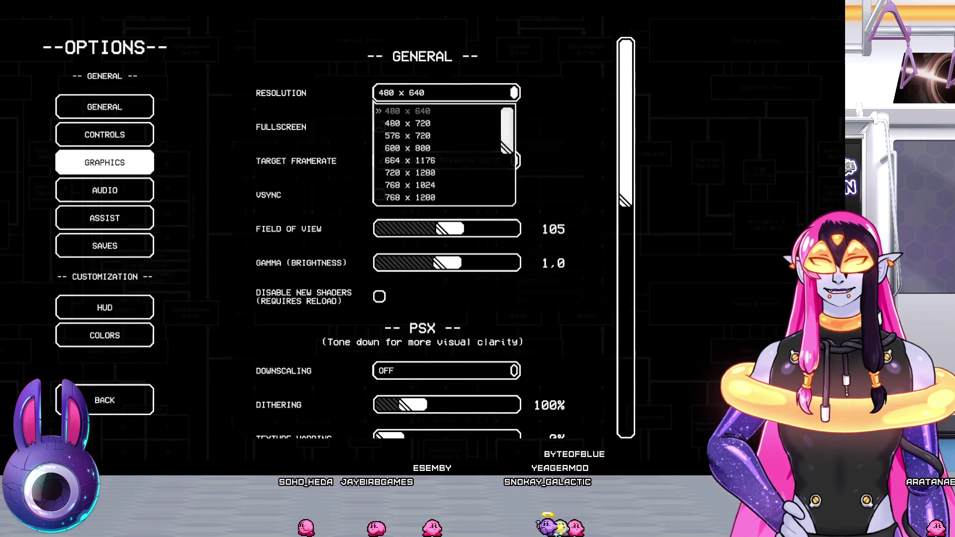
pyautogui.scroll(-5, 444, 154)
pyautogui.click(422, 172)
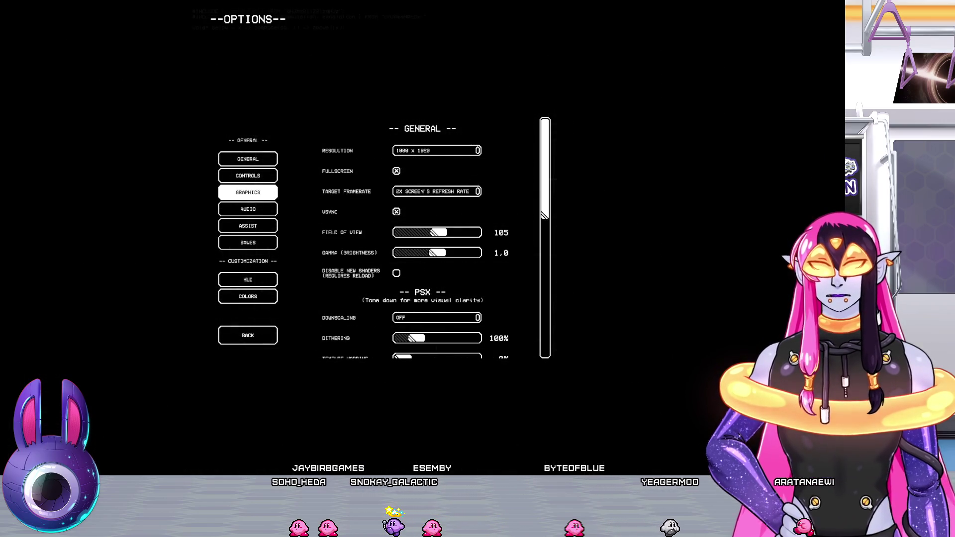
pyautogui.click(396, 171)
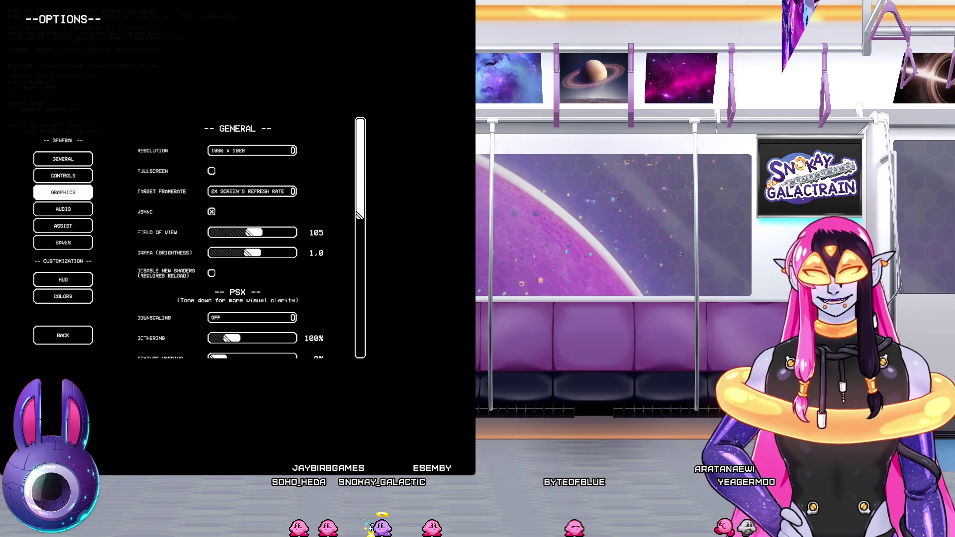
pyautogui.press('F11')
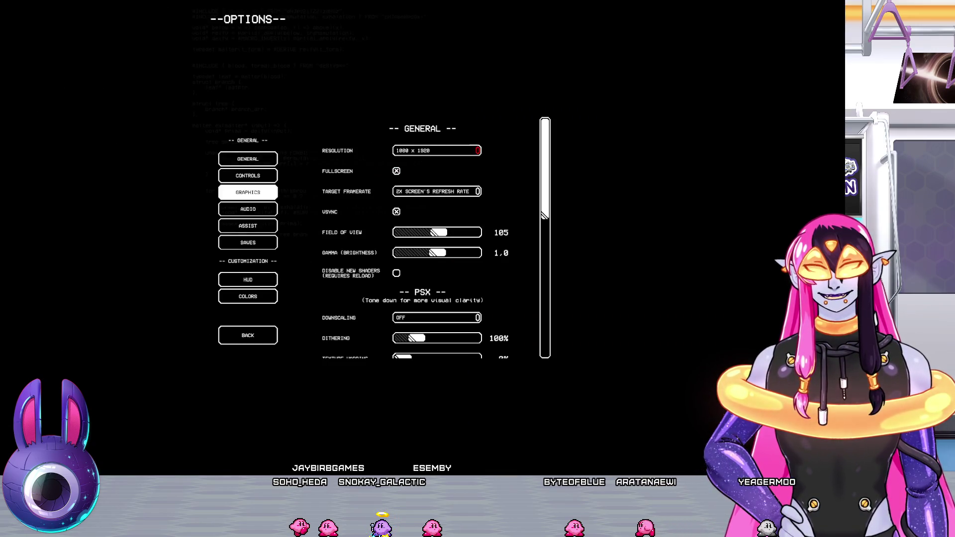
pyautogui.press('Return')
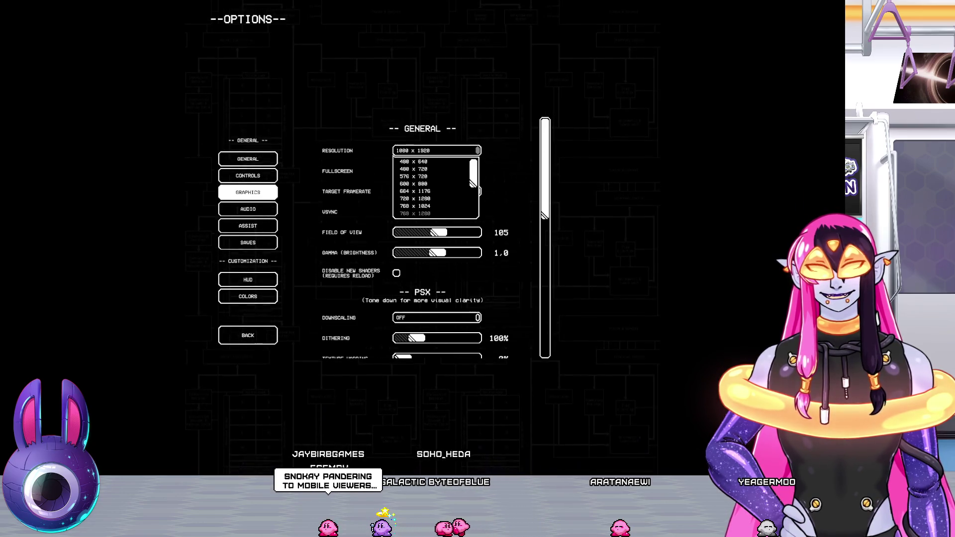
pyautogui.press('Return')
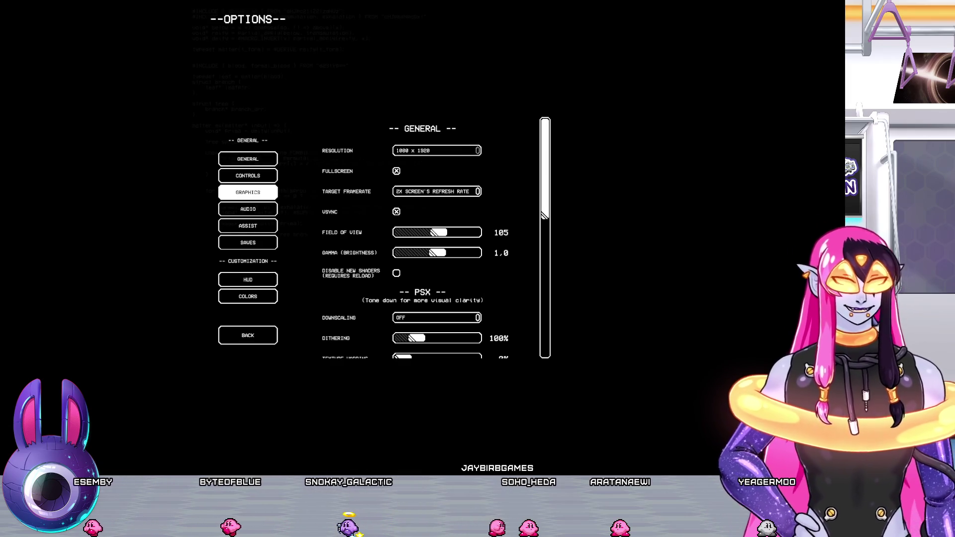
pyautogui.press('Up')
pyautogui.press('Up')
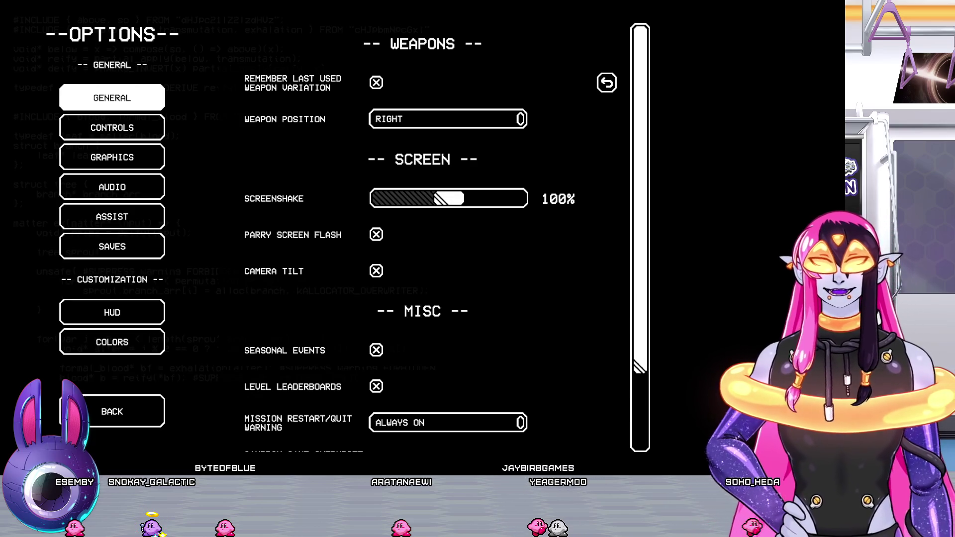
# Leave the Graphics options for the main menu and choose PLAY to reach difficulty selection
pyautogui.click(112, 157)
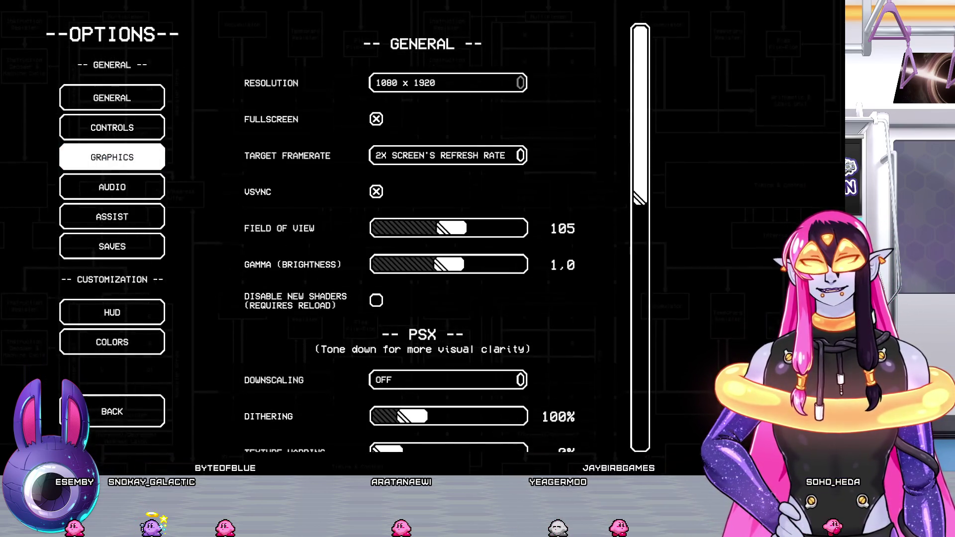
pyautogui.scroll(-1, 423, 249)
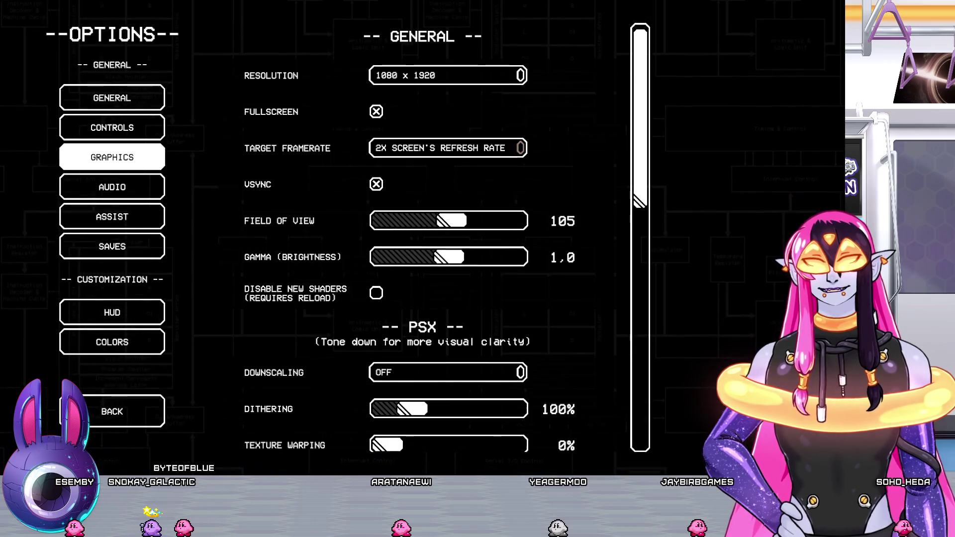
pyautogui.press('Escape')
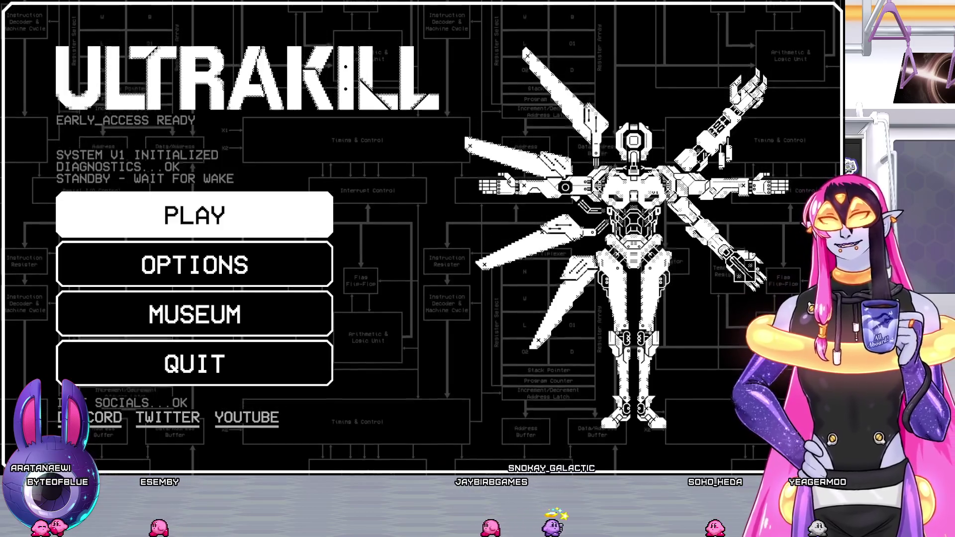
pyautogui.click(194, 215)
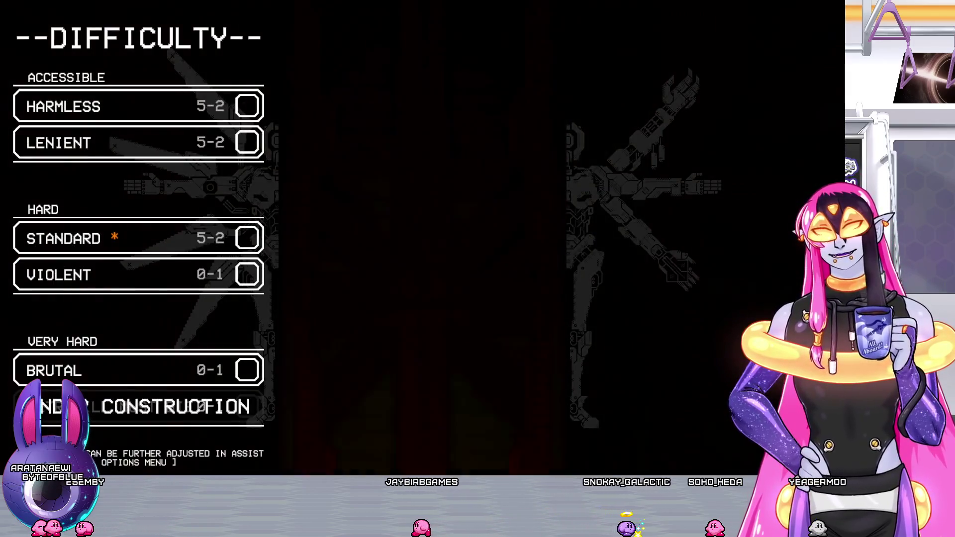
# Pick Standard difficulty, open Act II: Imperfect Hatred, and launch 5-1: In the Wake of Poseidon
pyautogui.click(85, 237)
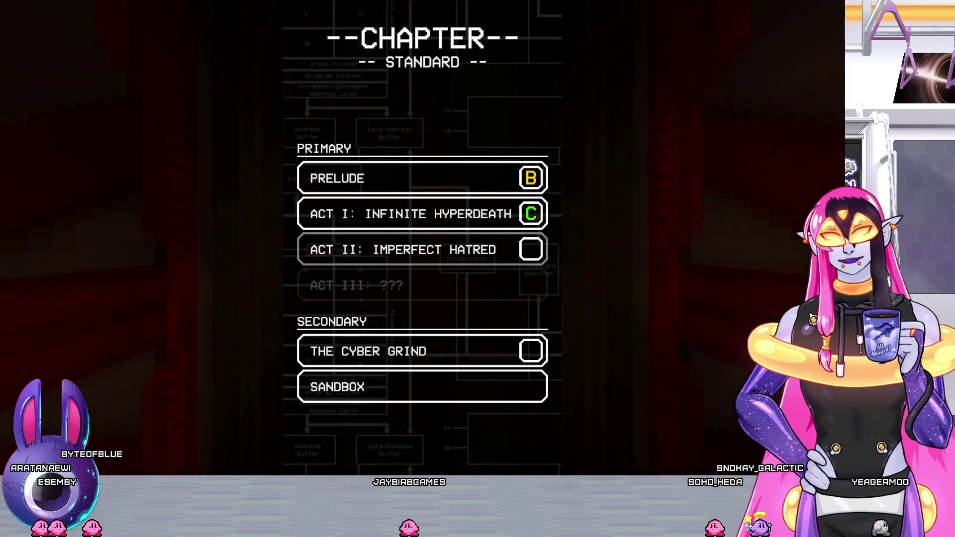
pyautogui.click(397, 249)
pyautogui.scroll(-2, 413, 224)
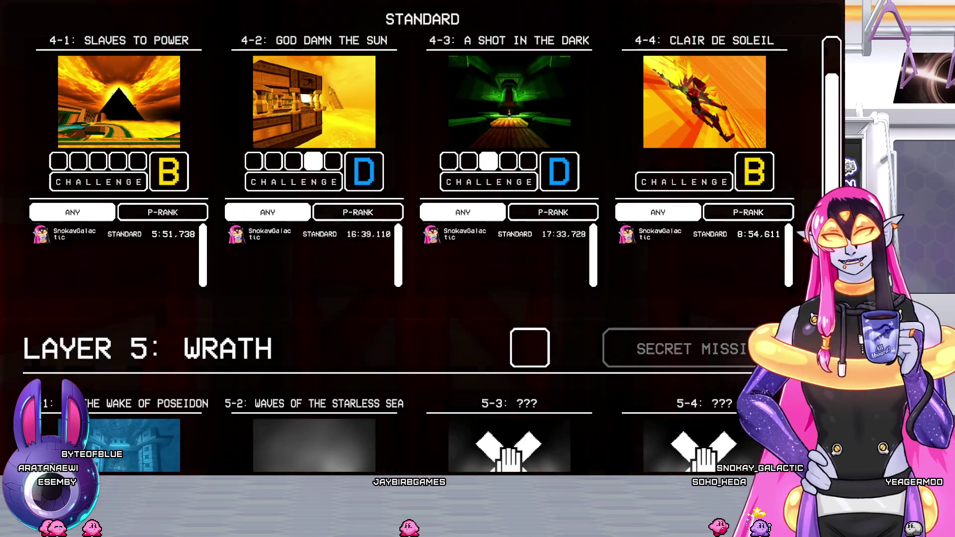
pyautogui.scroll(-6, 413, 248)
pyautogui.scroll(2, 413, 249)
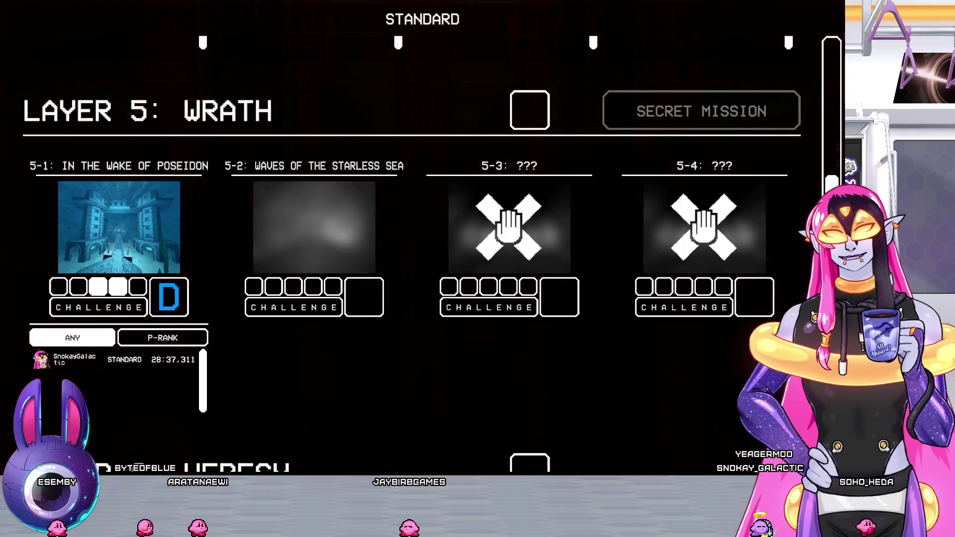
pyautogui.press('Return')
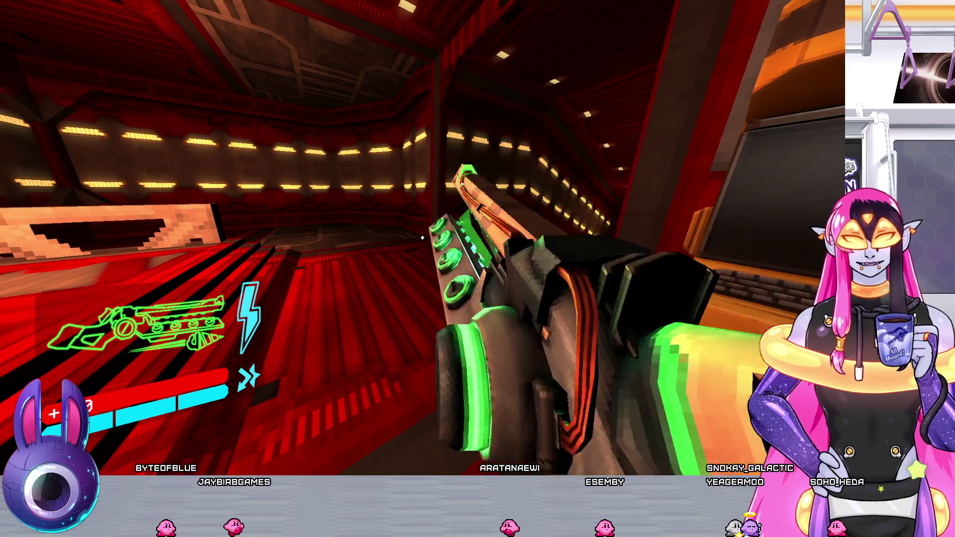
# Browse the Railcannon variants in the SmileOS store's Weapons section, then step away
pyautogui.scroll(-2, 422, 238)
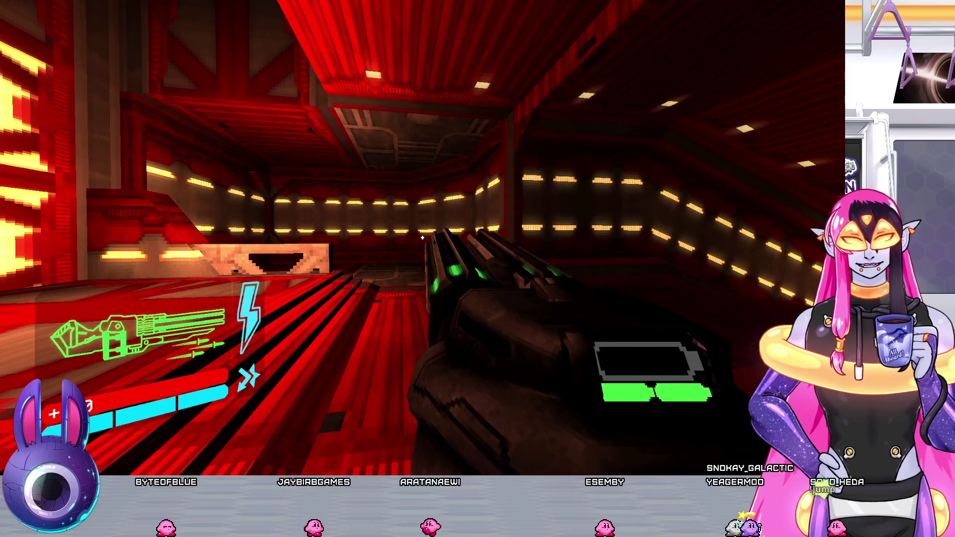
pyautogui.scroll(-1, 422, 238)
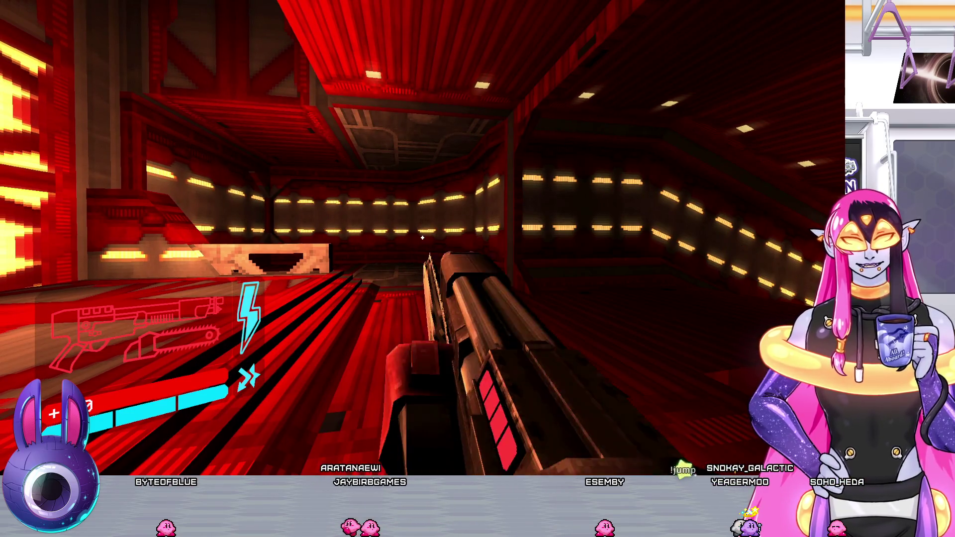
pyautogui.press('1')
pyautogui.press('w')
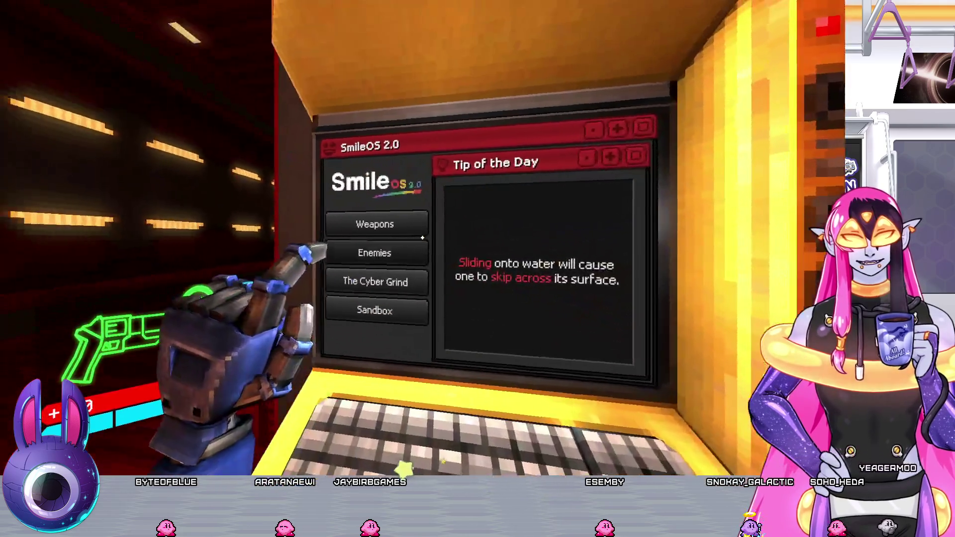
pyautogui.click(422, 238)
pyautogui.click(423, 238)
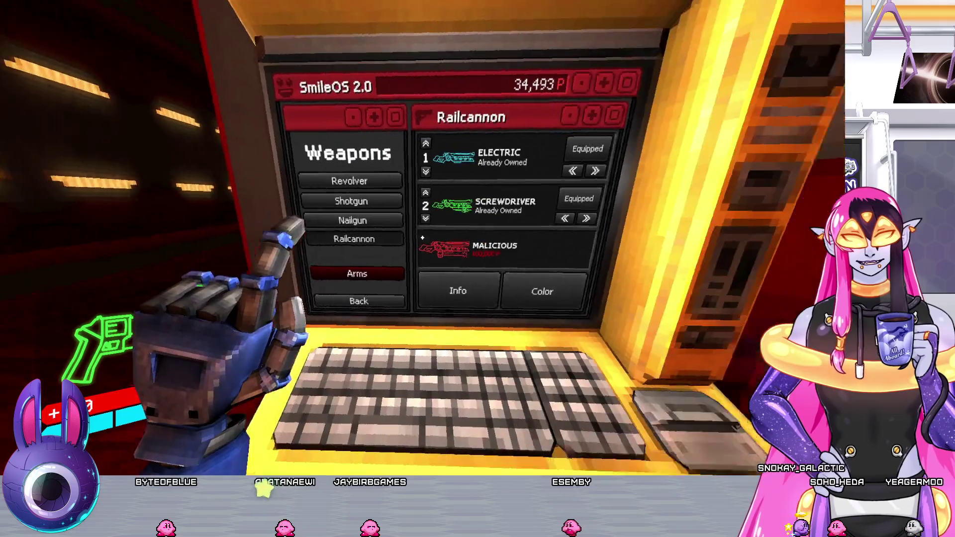
pyautogui.press('s')
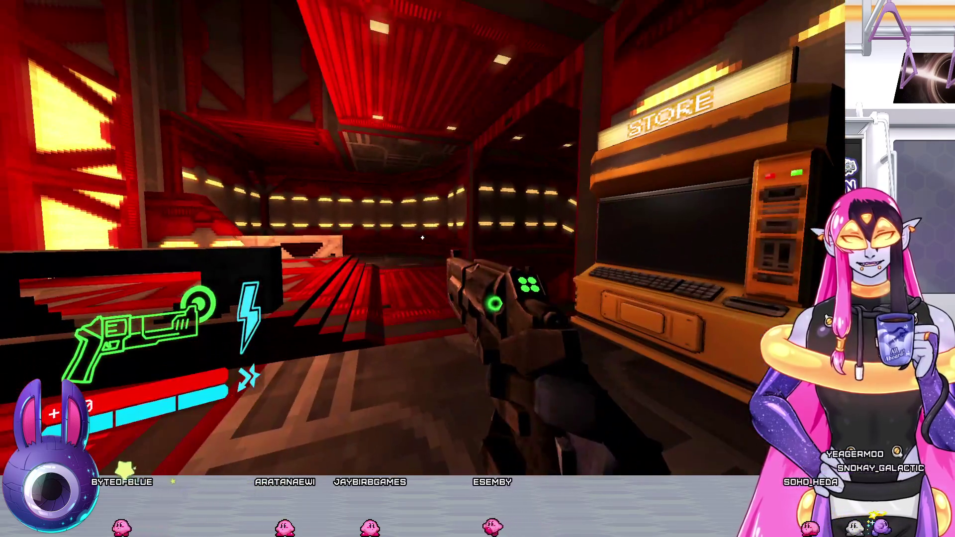
# Cycle revolver and nailgun variants, settle on the cyan nailgun, and test-fire it
pyautogui.press('1')
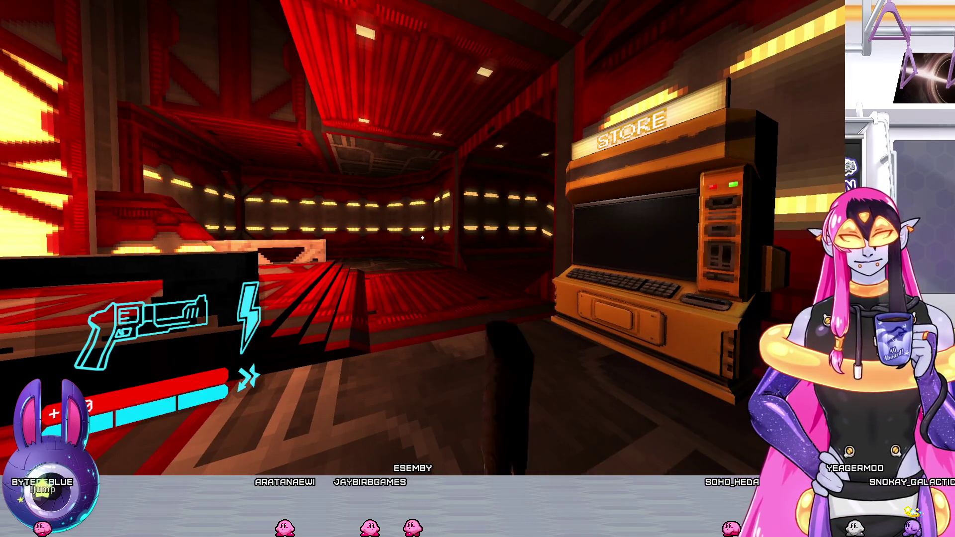
pyautogui.press('3')
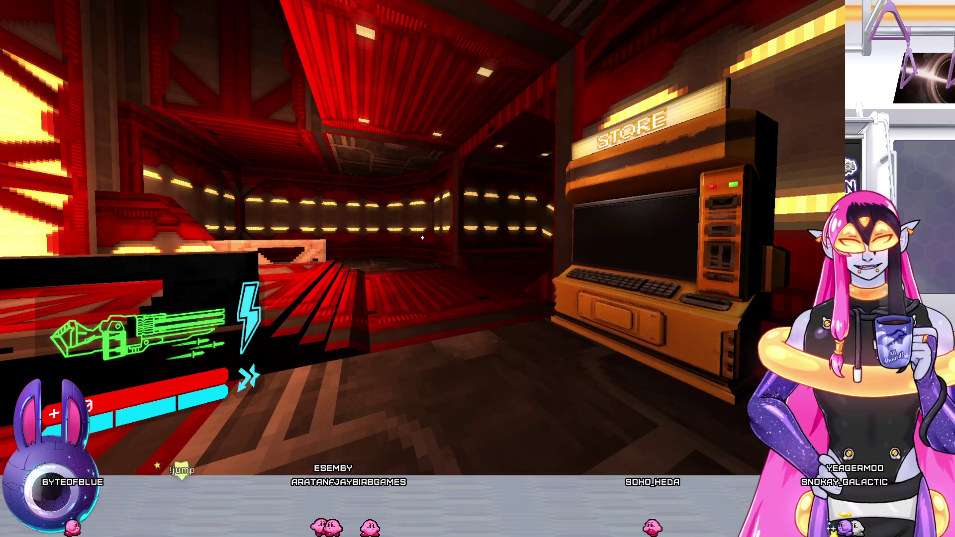
pyautogui.press('3')
pyautogui.press('3')
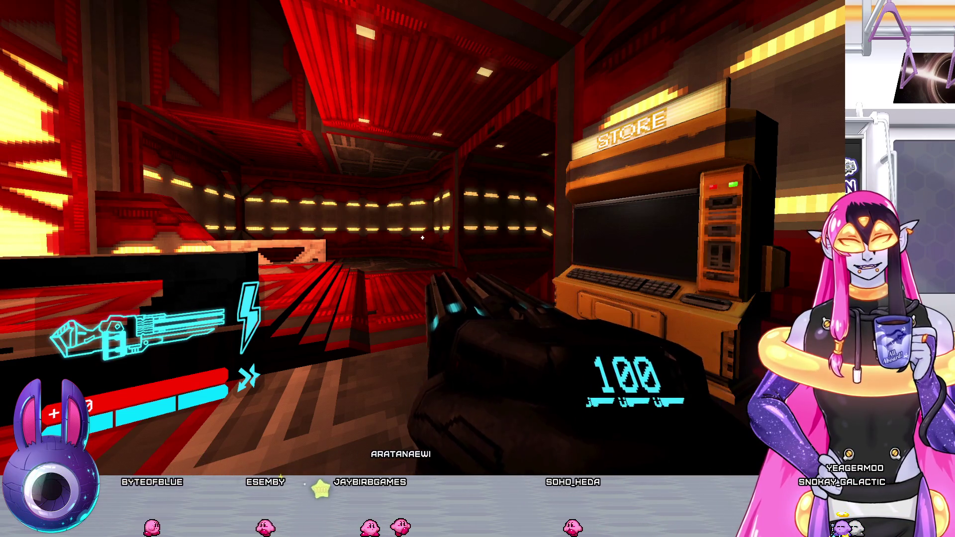
pyautogui.press('3')
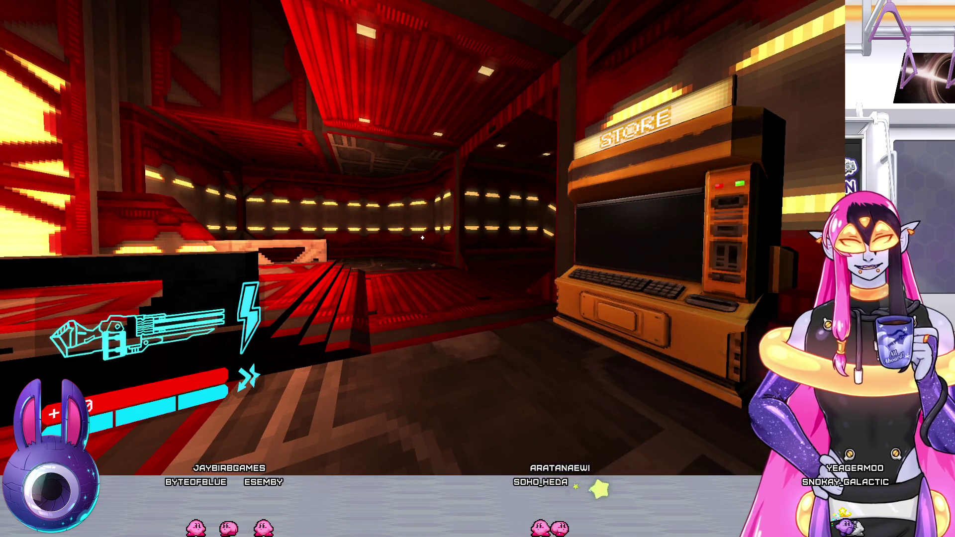
pyautogui.click(422, 238)
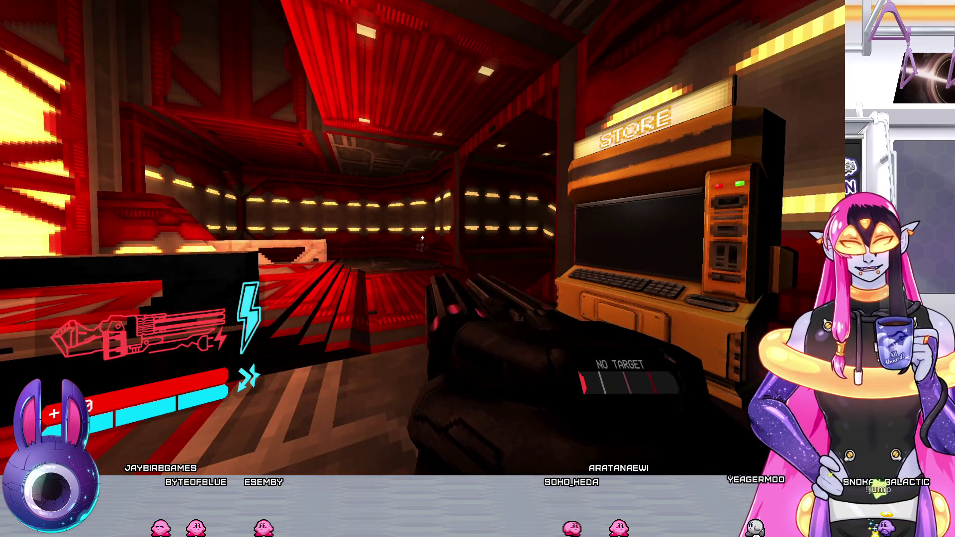
pyautogui.press('2')
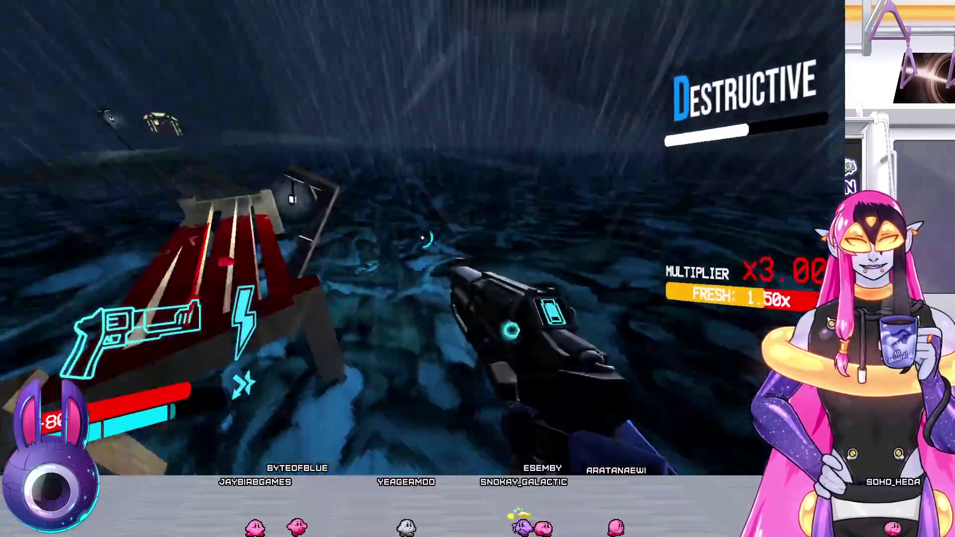
# Shoot the enemies on the rock spire and plank bridge with the revolver
pyautogui.click(422, 238)
pyautogui.press('r')
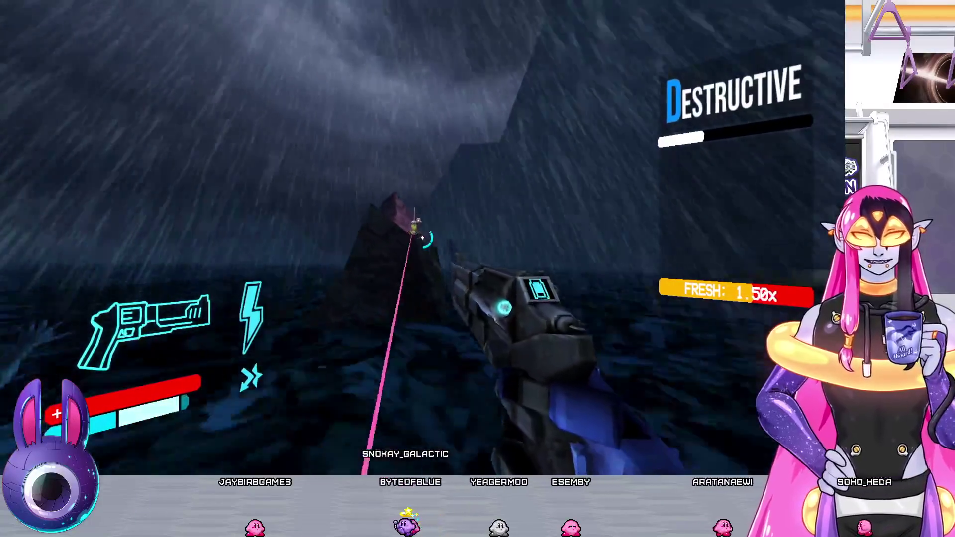
pyautogui.click(422, 238)
pyautogui.click(422, 239)
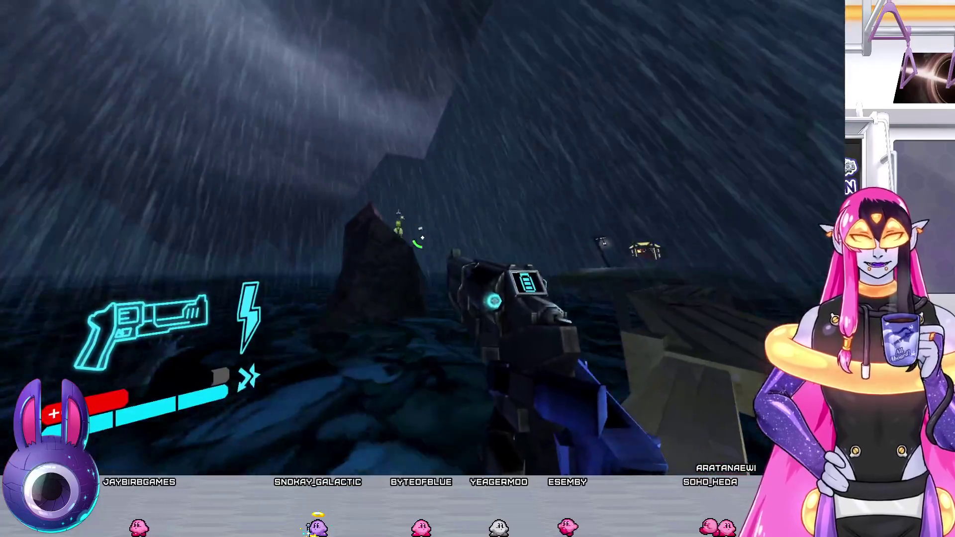
pyautogui.click(422, 239)
pyautogui.click(422, 239)
pyautogui.press('4')
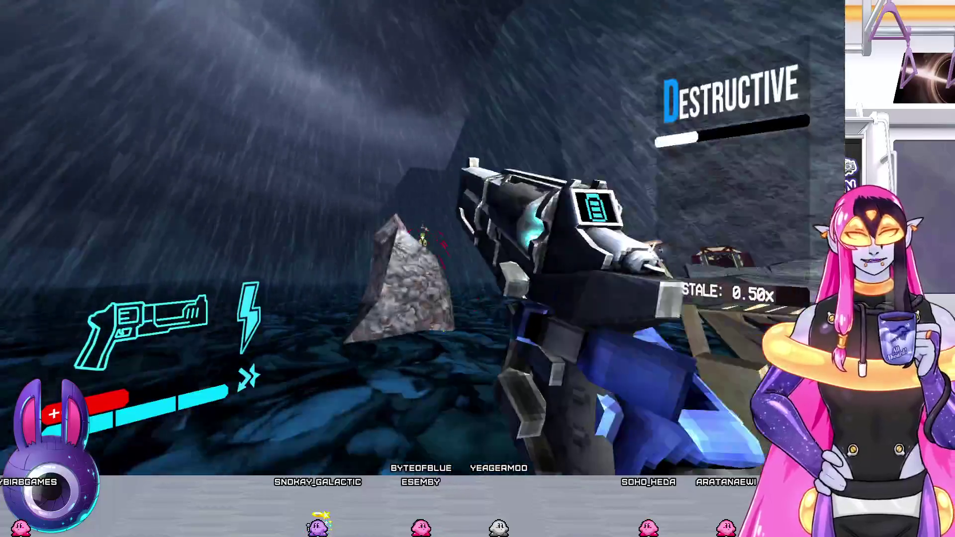
# Blast the rock enemies with the chainsaw shotgun and green variant weapon
pyautogui.press('2')
pyautogui.click(422, 238)
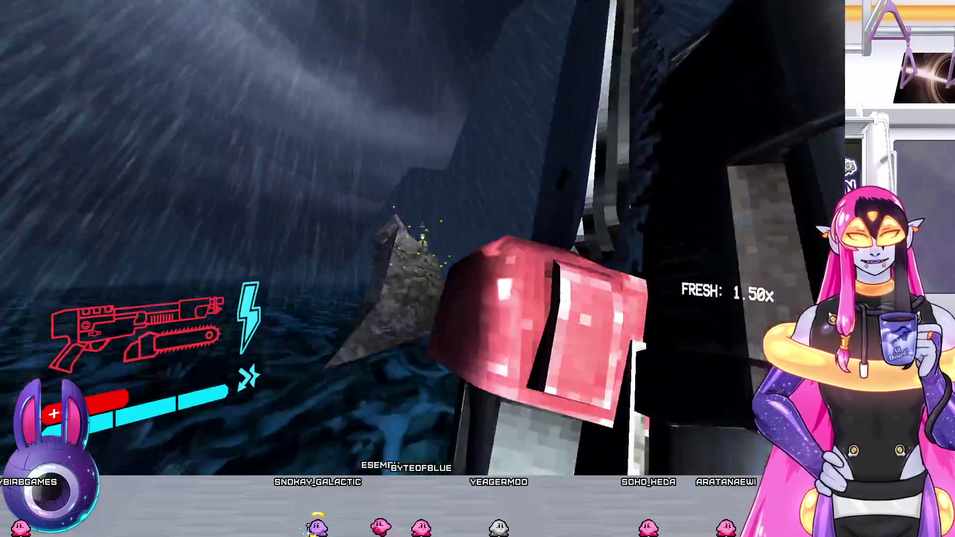
pyautogui.click(422, 239)
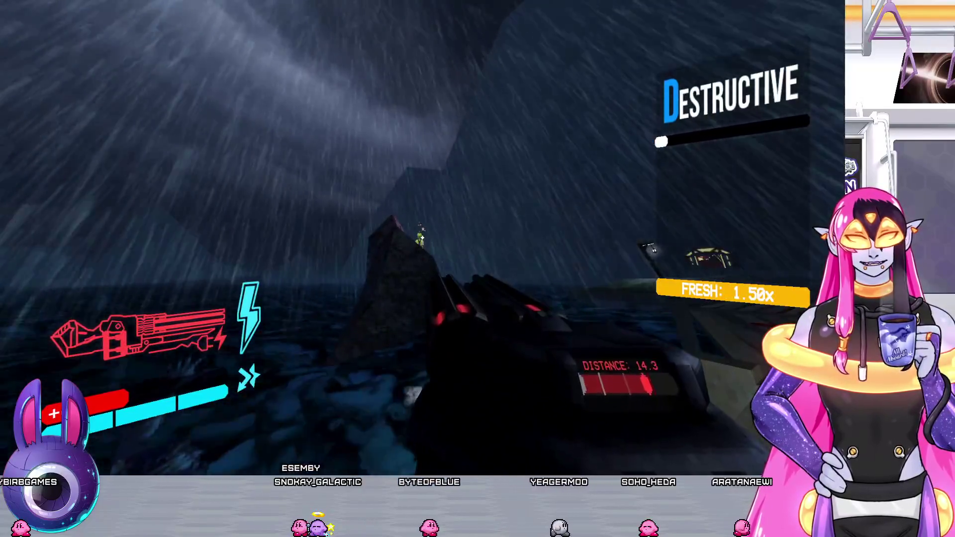
pyautogui.press('3')
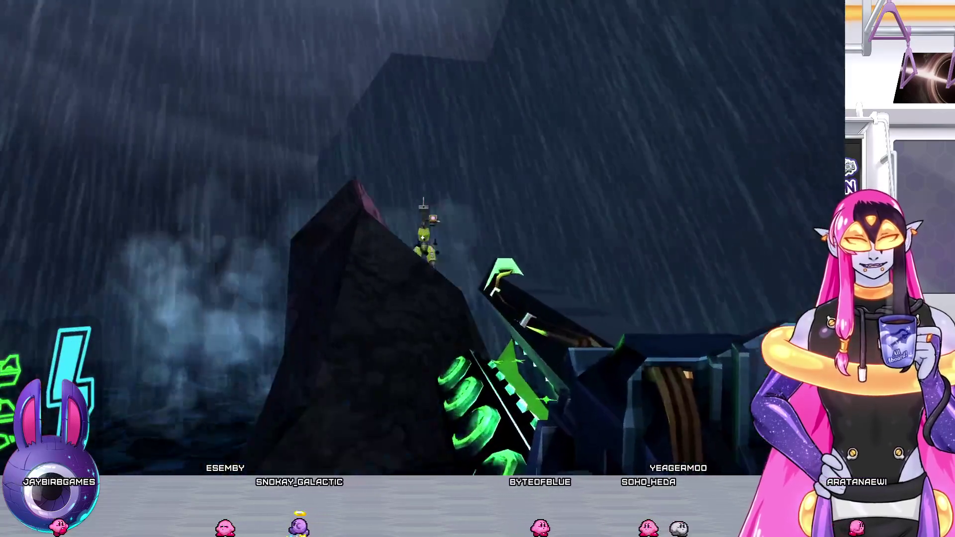
pyautogui.click(422, 238)
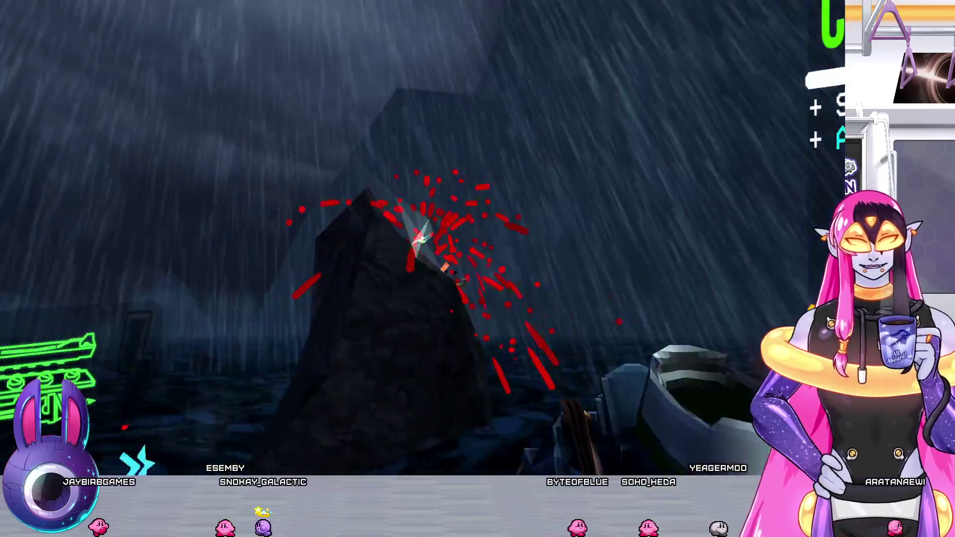
pyautogui.press('1')
# Advance onto the long sea walkway, shooting the enemies ahead with the revolver
pyautogui.press('w')
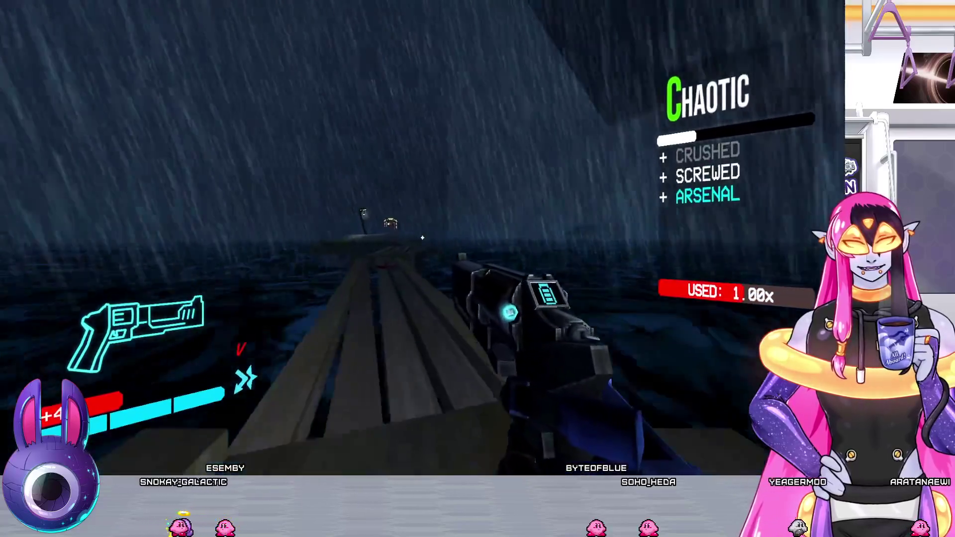
pyautogui.press('w')
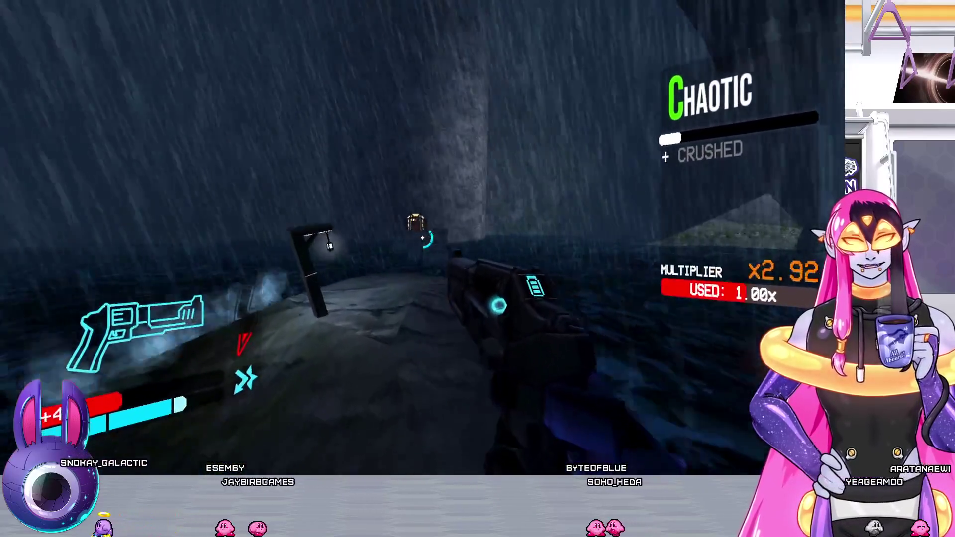
pyautogui.press('w')
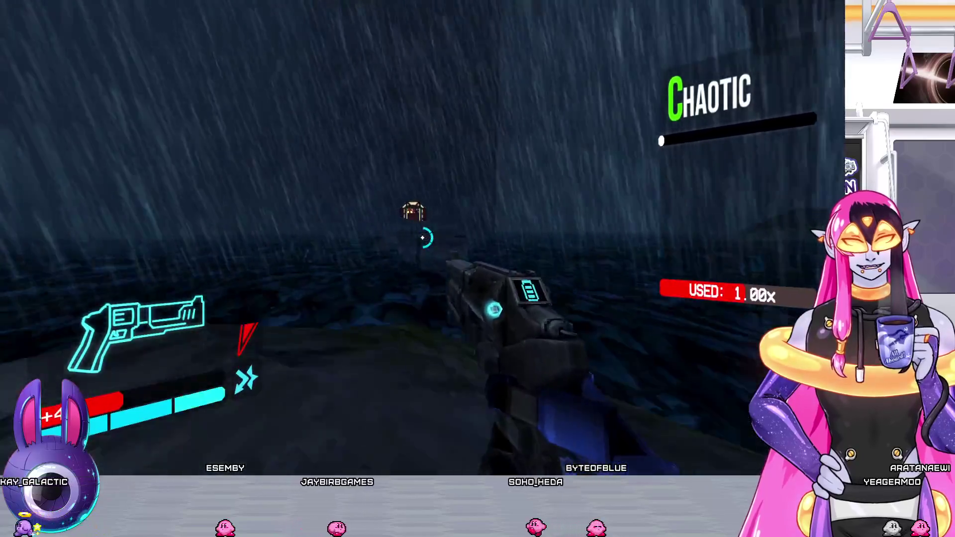
pyautogui.click(422, 239)
pyautogui.press('w')
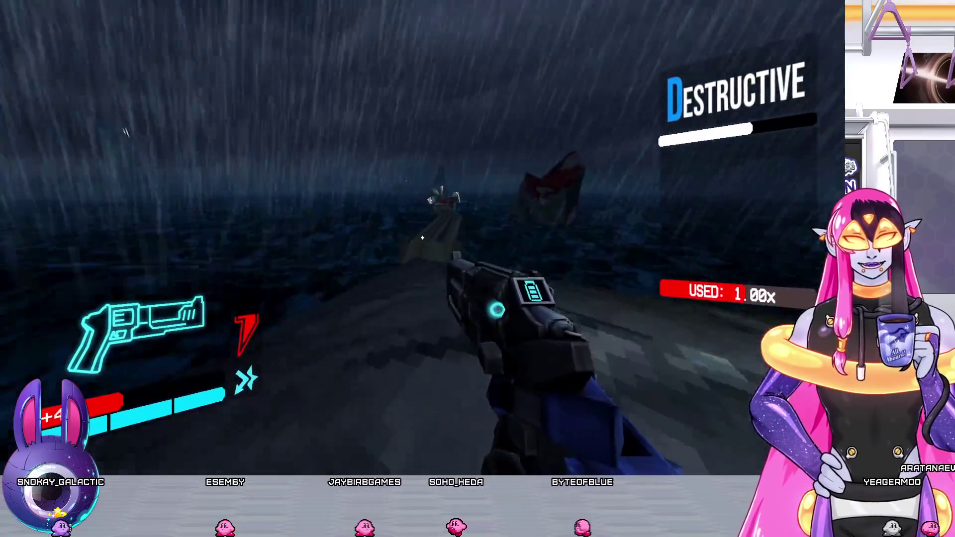
pyautogui.click(422, 238)
pyautogui.press('w')
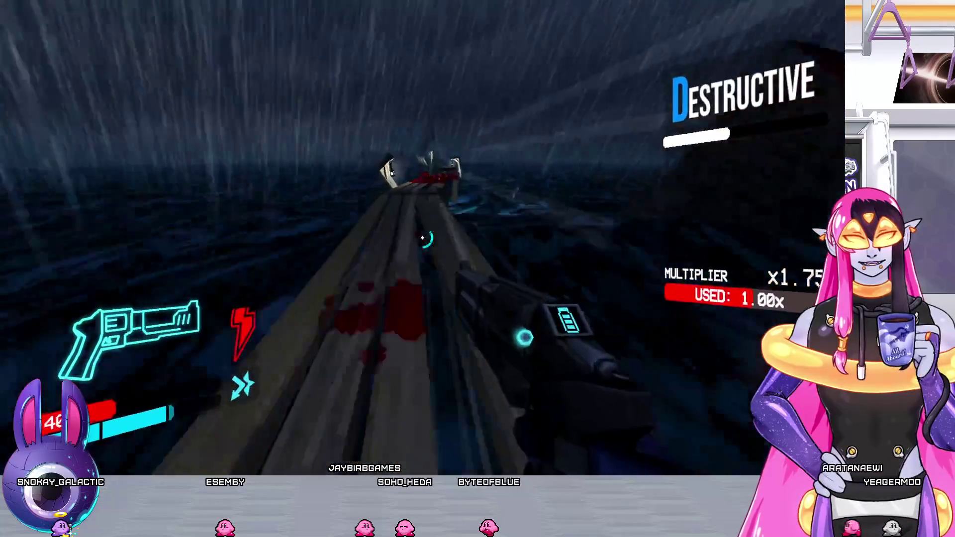
# Push along the blood-soaked walkway, shooting enemies, and continue to the rocky island
pyautogui.press('w')
pyautogui.click(423, 239)
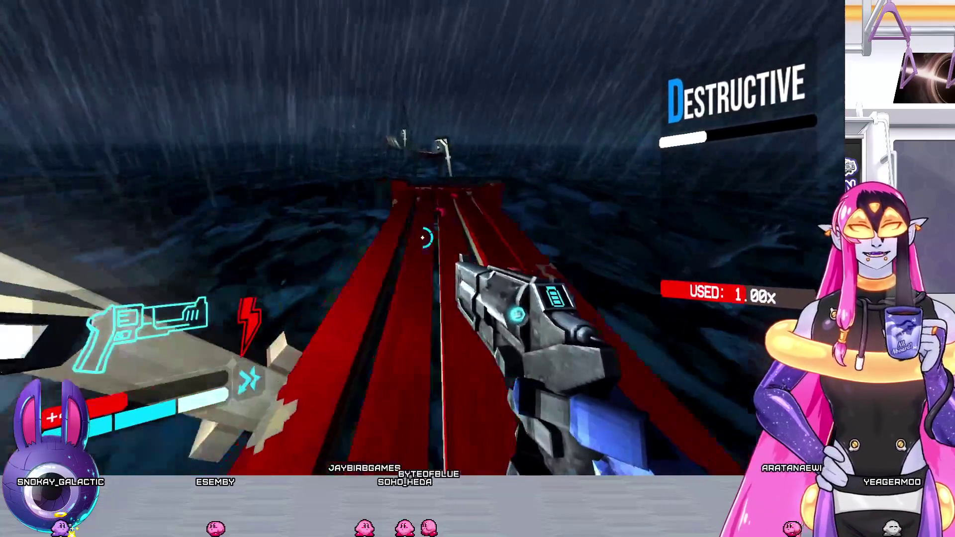
pyautogui.press('w')
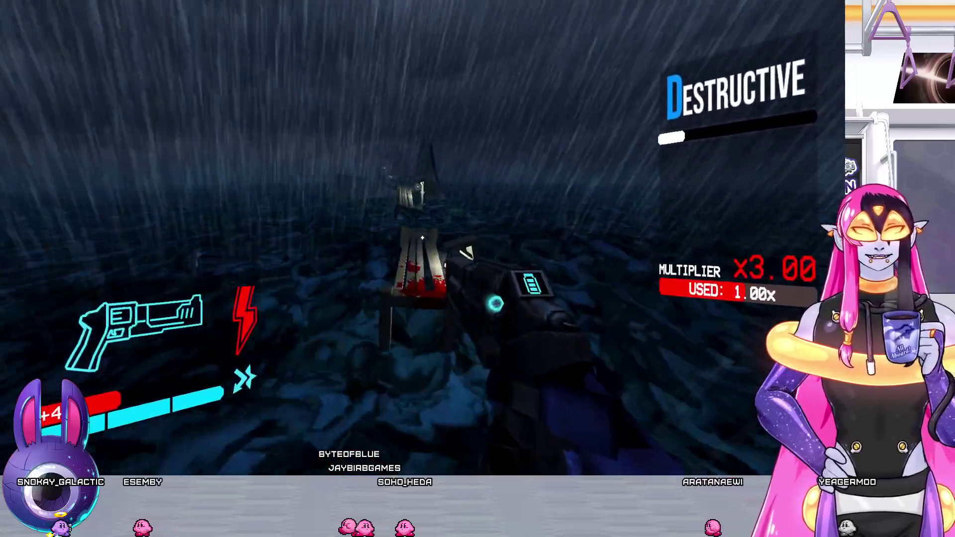
pyautogui.press('w')
pyautogui.press('w')
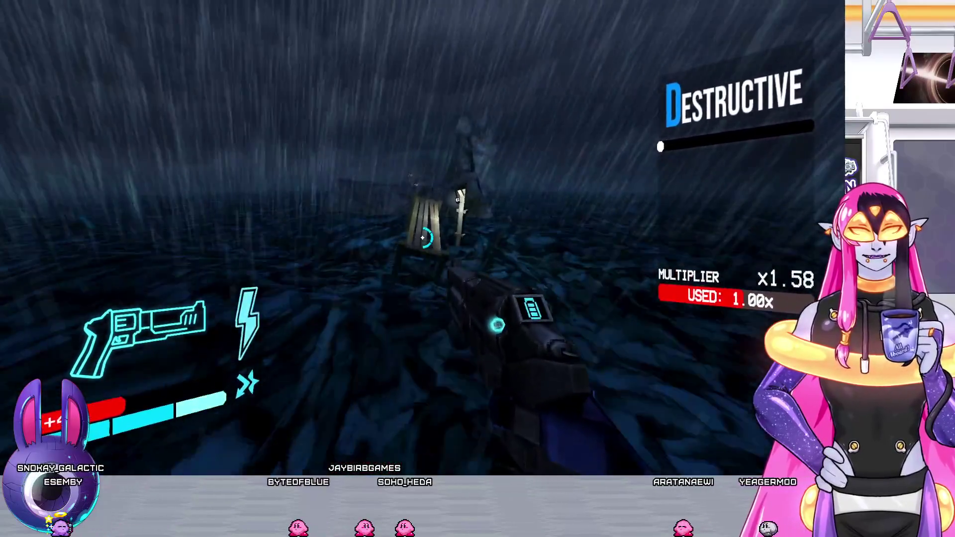
pyautogui.press('w')
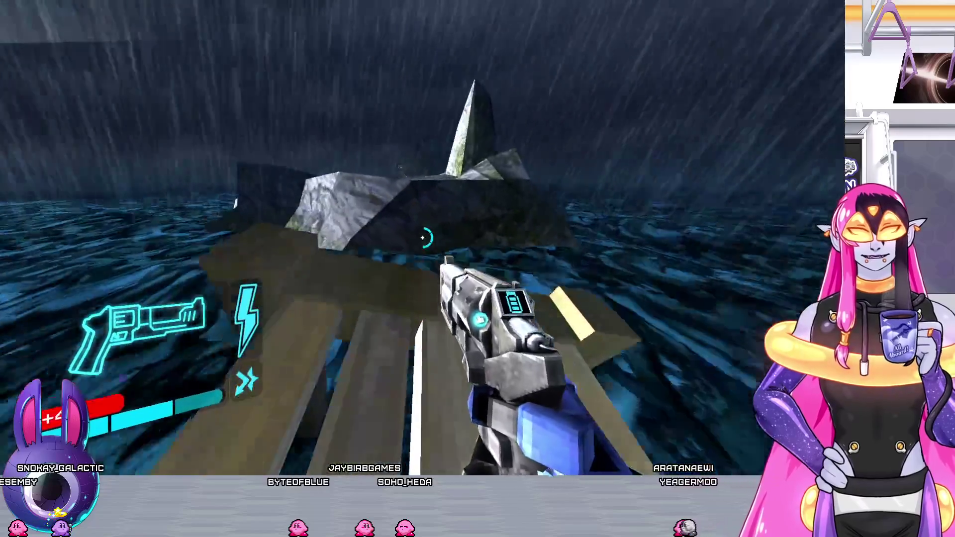
pyautogui.press('w')
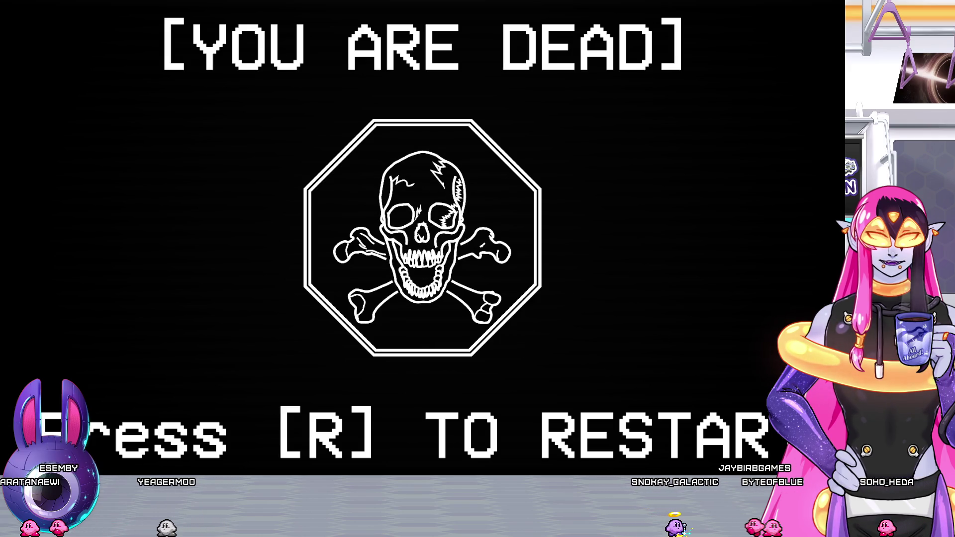
# Restart at the dock checkpoint and shoot the first flying robot and enemy near the house
pyautogui.press('r')
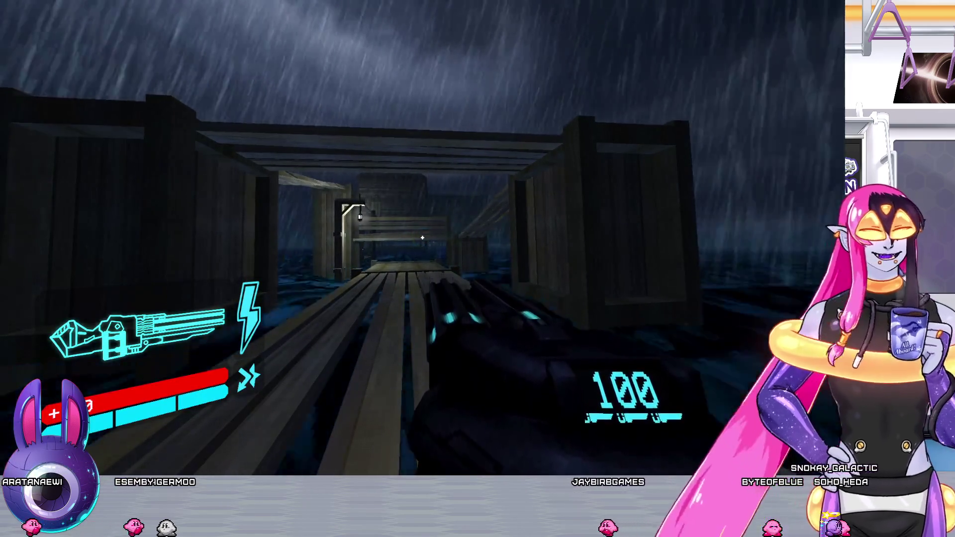
pyautogui.press('w')
pyautogui.press('w')
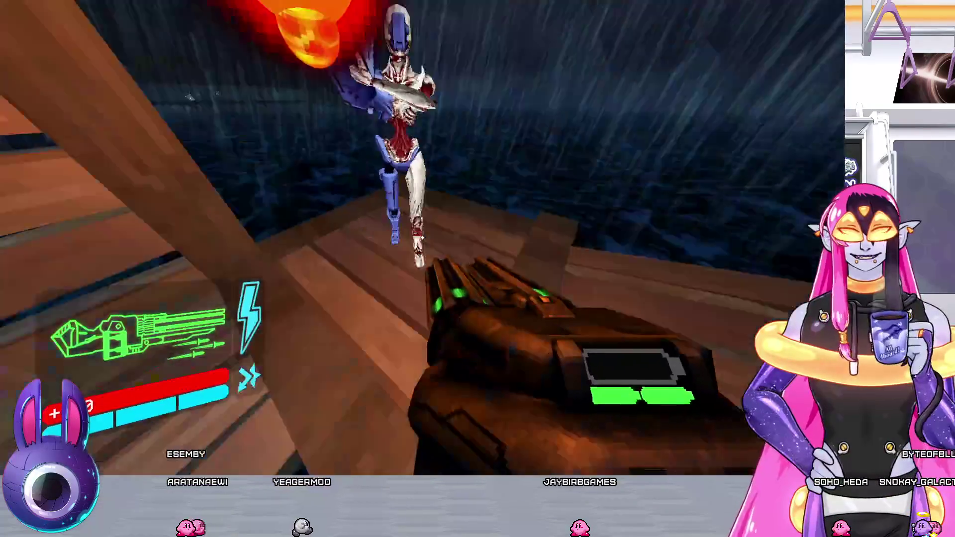
pyautogui.click(477, 269)
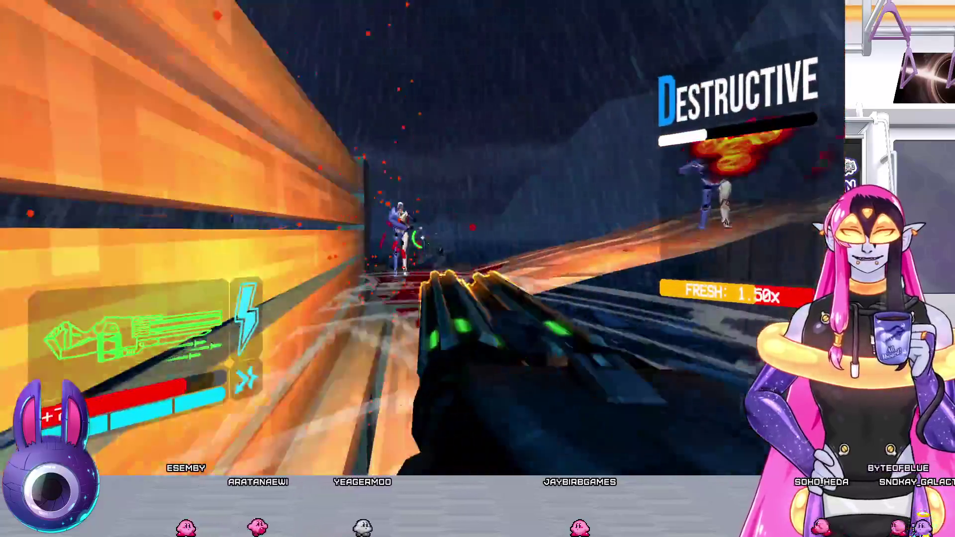
pyautogui.click(477, 269)
pyautogui.press('w')
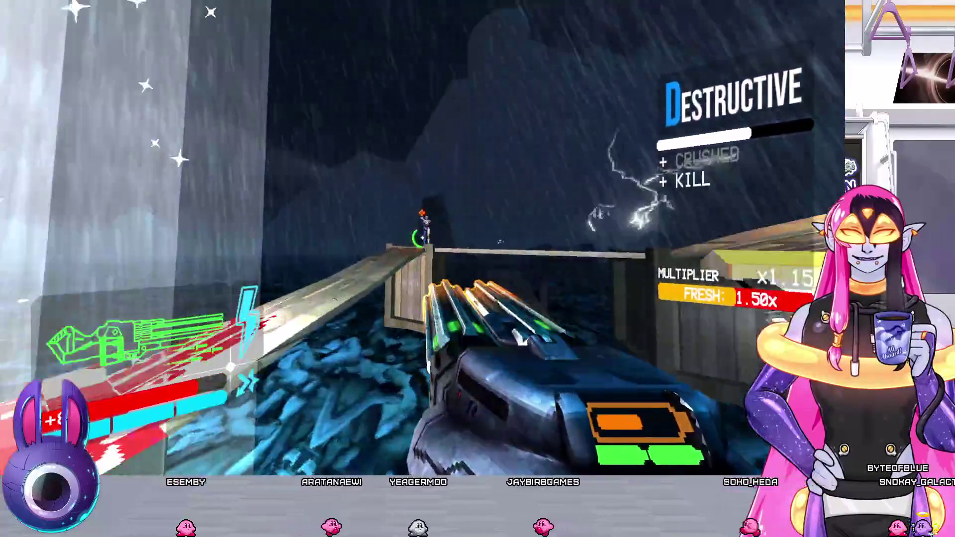
# Advance along the dock and blow apart the robots hovering over it
pyautogui.click(420, 237)
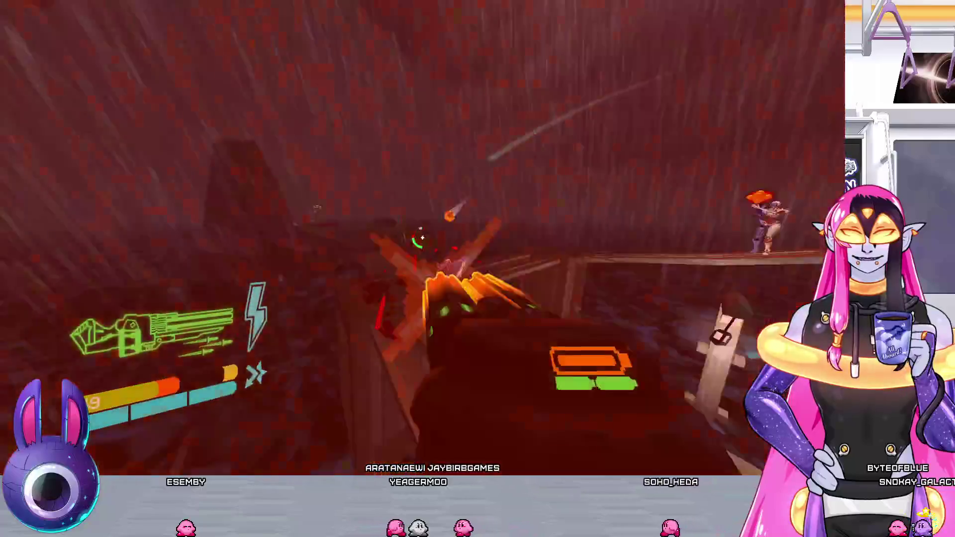
pyautogui.click(423, 238)
pyautogui.press('w')
pyautogui.click(422, 238)
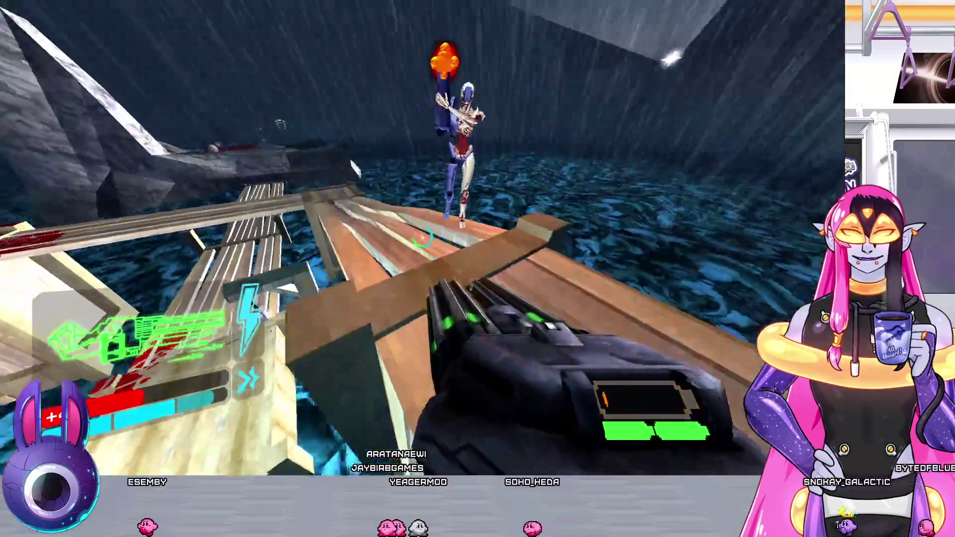
pyautogui.click(423, 238)
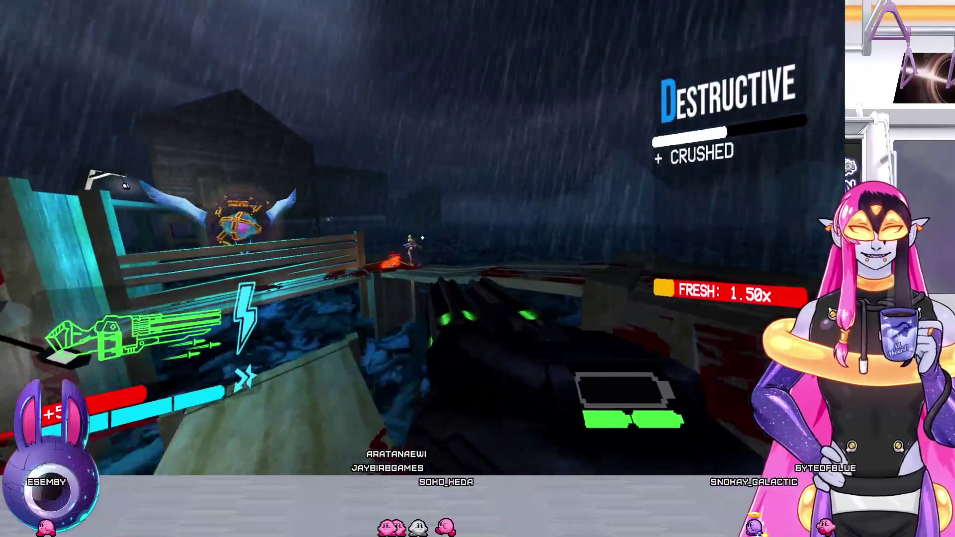
pyautogui.press('w')
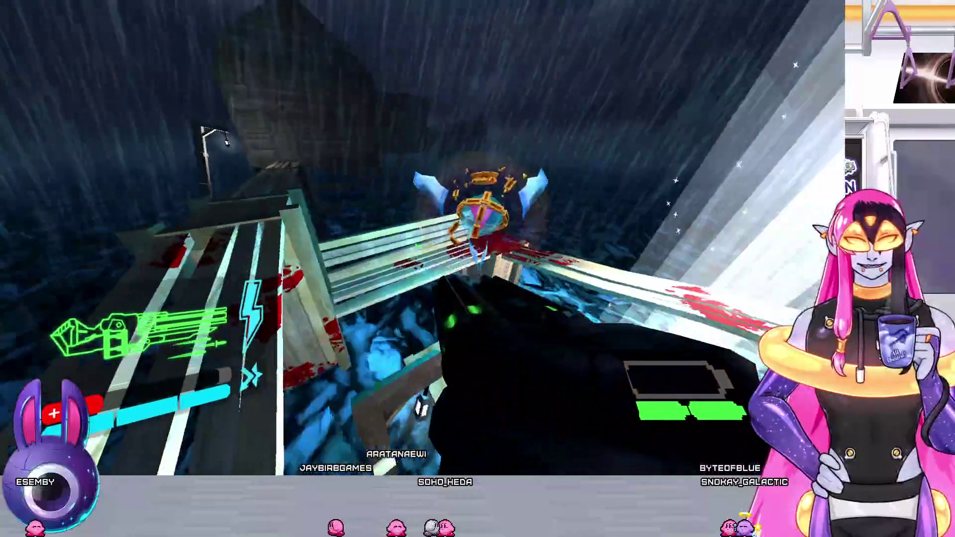
# Gun down two more flying robots near the bench
pyautogui.click(423, 239)
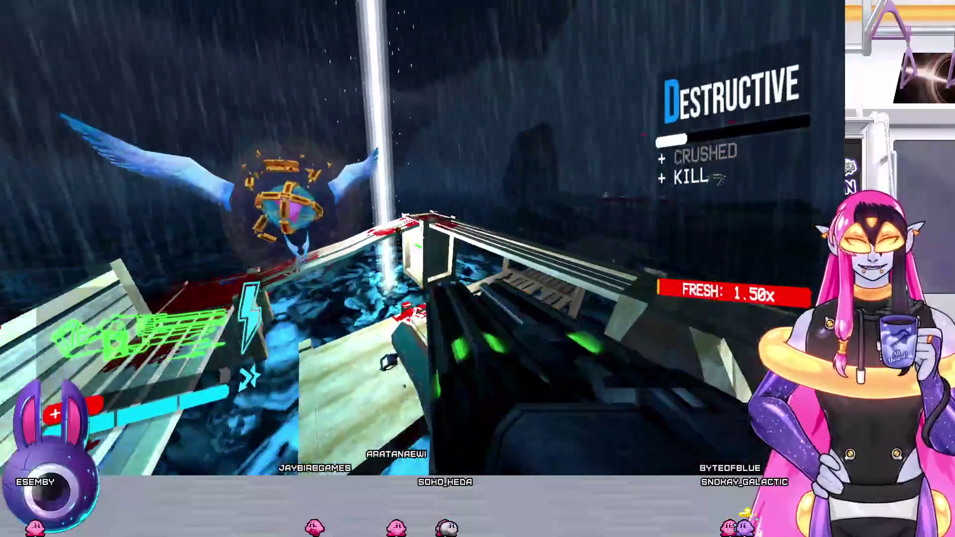
pyautogui.click(423, 238)
pyautogui.click(422, 239)
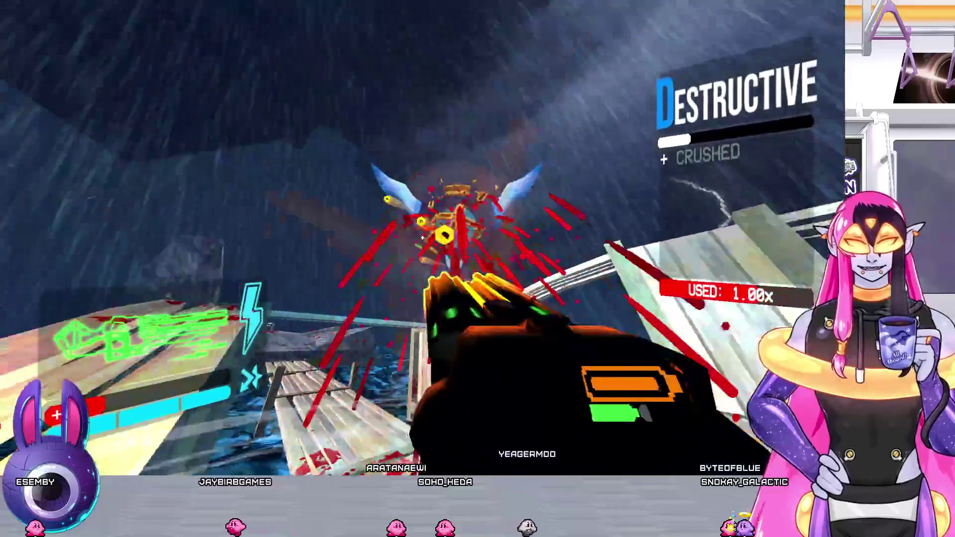
pyautogui.click(422, 239)
# Kill the dock enemy with repeated headshots, then shoot another on the bloody dock
pyautogui.click(422, 238)
pyautogui.click(423, 238)
pyautogui.click(422, 238)
pyautogui.click(423, 238)
pyautogui.click(422, 239)
pyautogui.click(422, 239)
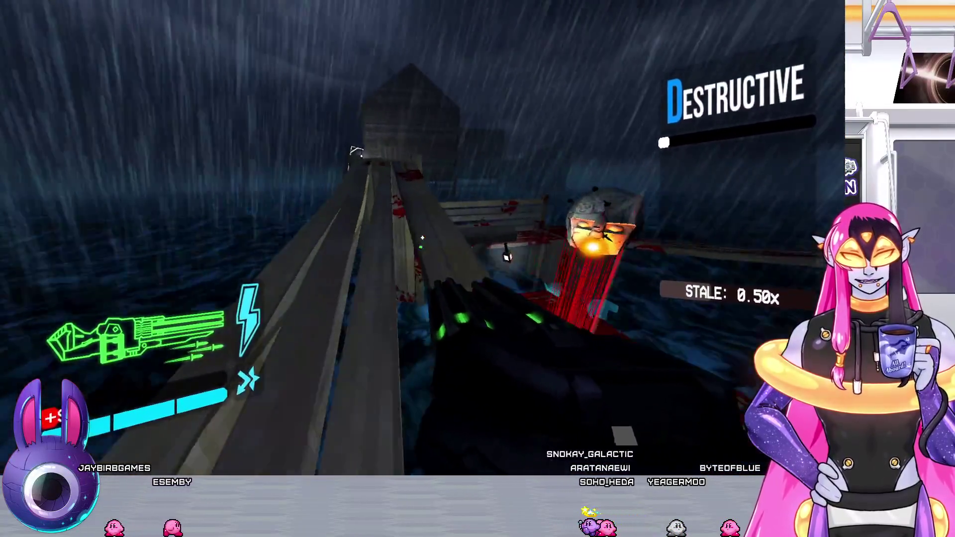
pyautogui.click(422, 238)
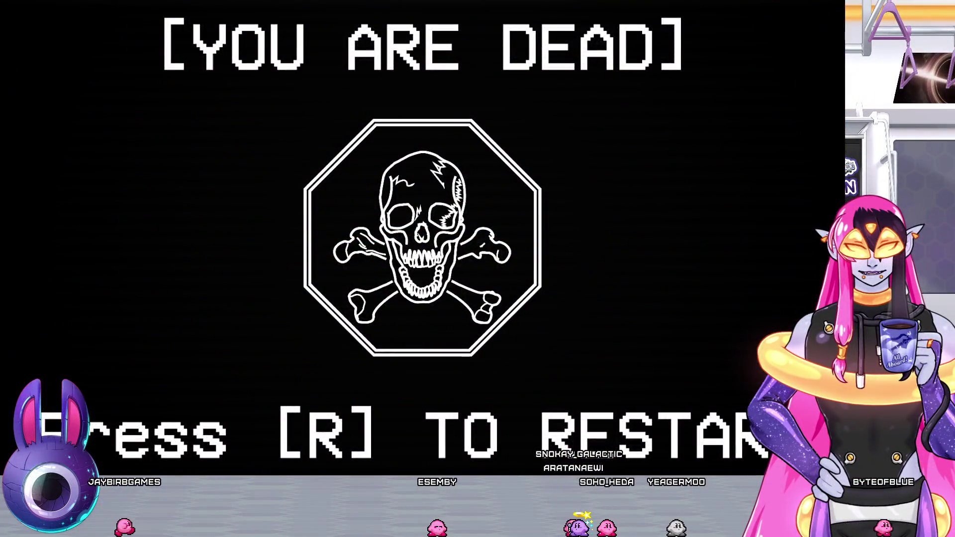
# Restart from the checkpoint, dash along the dock, and kill the enemies by the ramp
pyautogui.press('r')
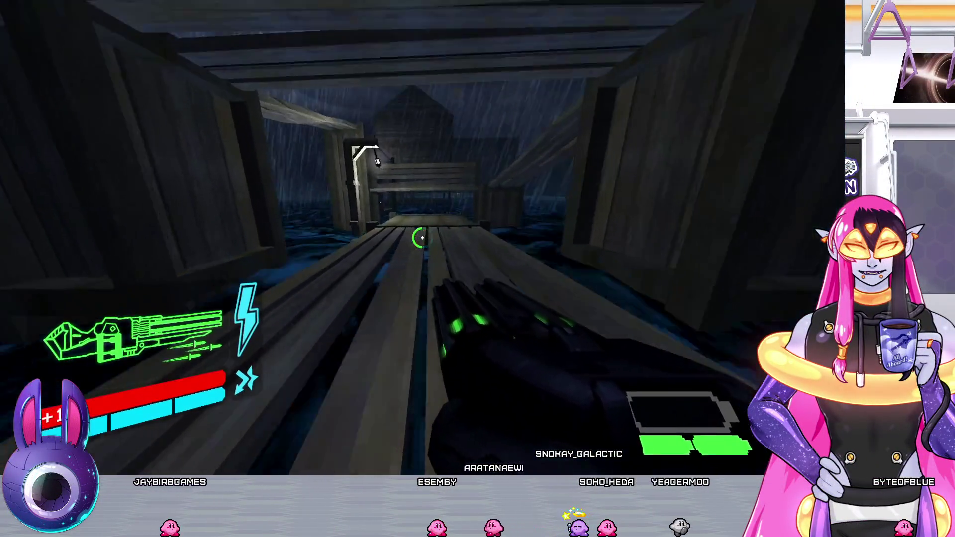
pyautogui.press('w')
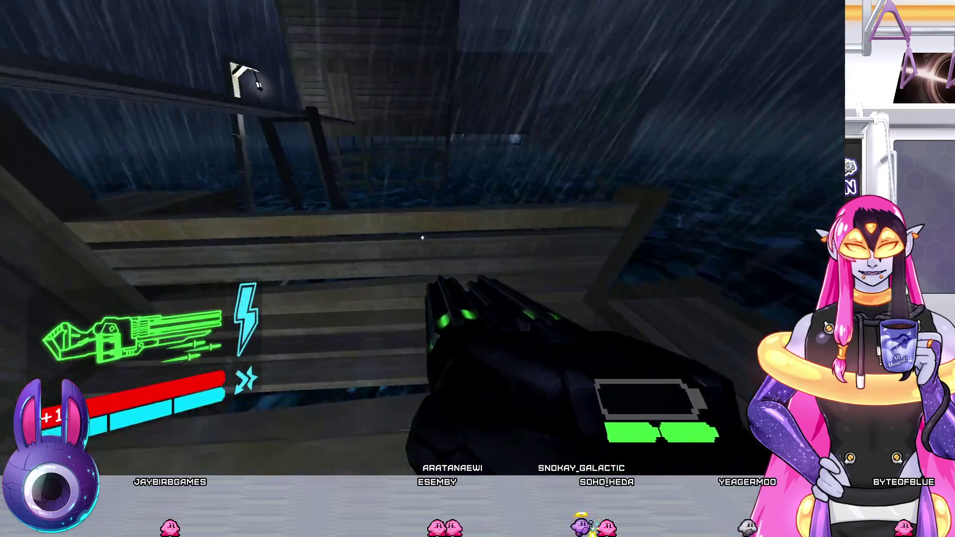
pyautogui.press('w')
pyautogui.click(421, 238)
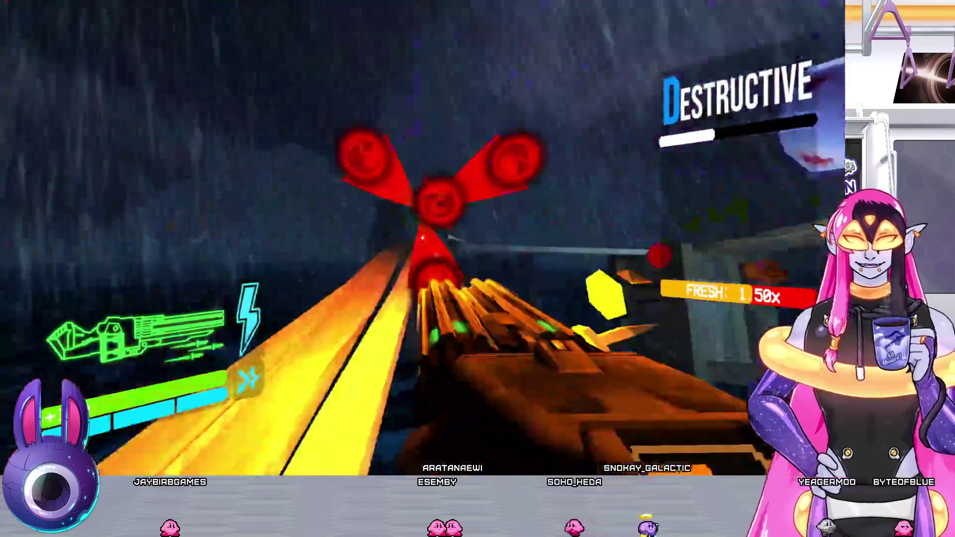
pyautogui.click(422, 238)
pyautogui.press('w')
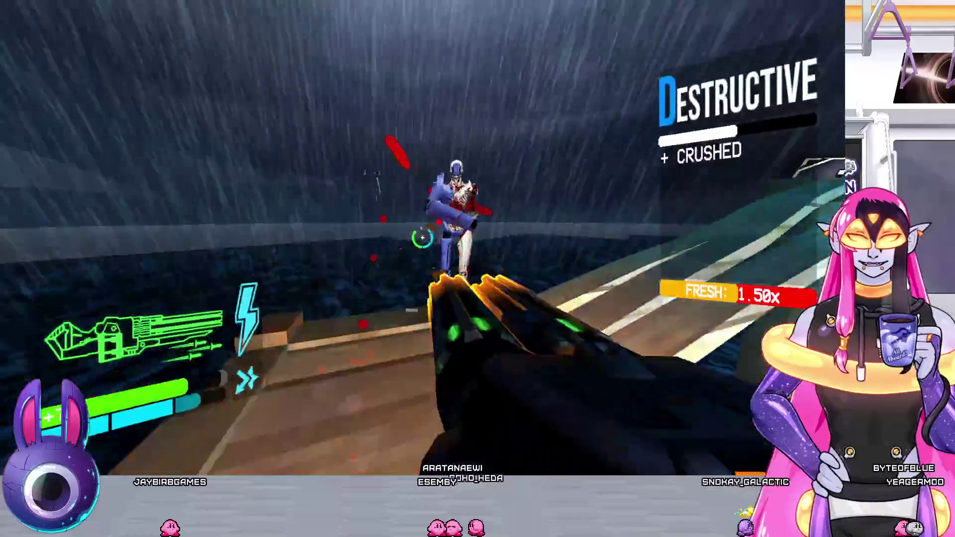
pyautogui.click(421, 238)
pyautogui.click(421, 237)
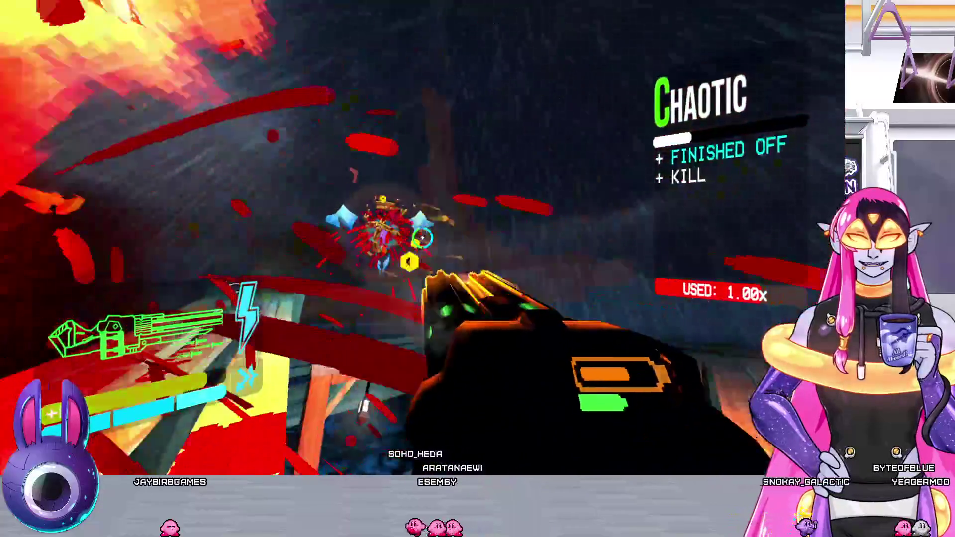
# Hop over the crates, switch to the red revolver, and whiplash in to finish an enemy
pyautogui.press('w')
pyautogui.press('3')
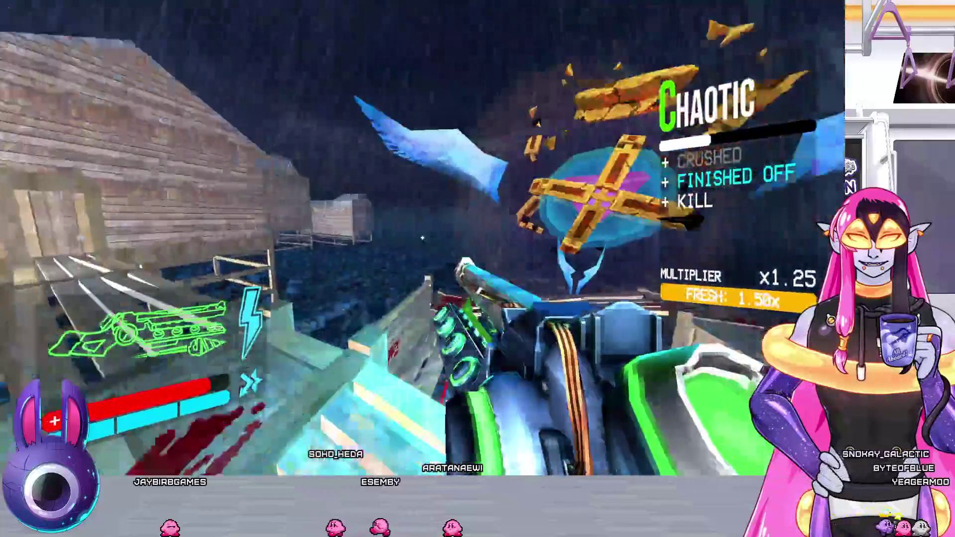
pyautogui.press('w')
pyautogui.press('1')
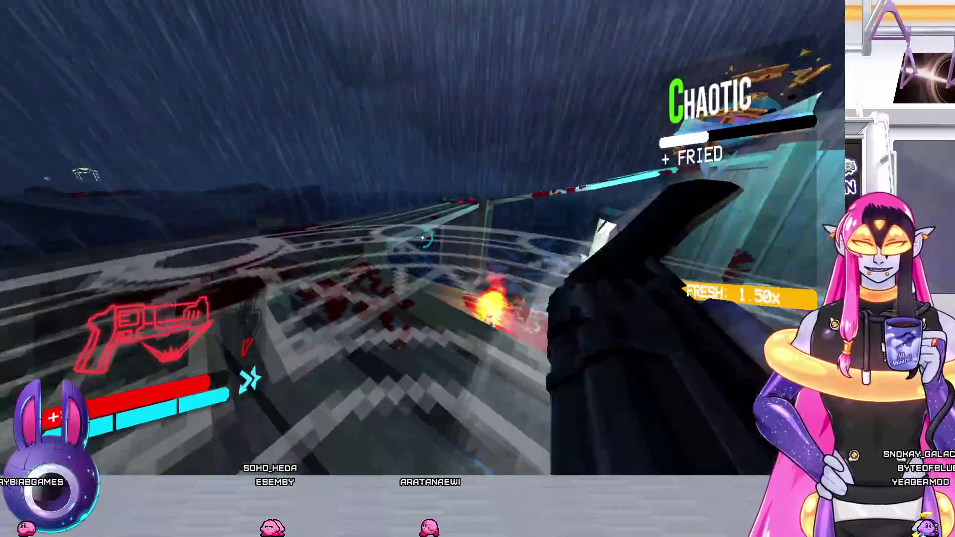
pyautogui.press('r')
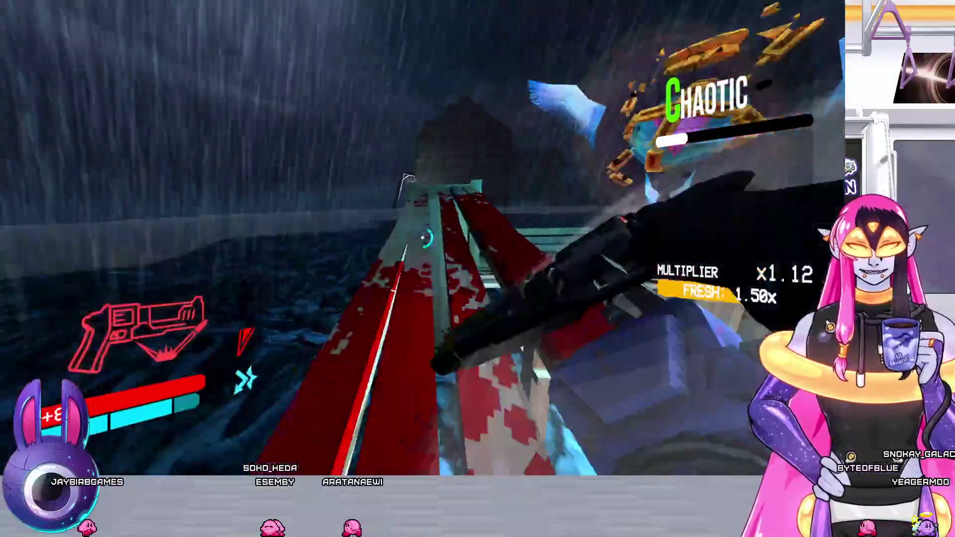
pyautogui.click(424, 239)
# Clear the arena and walkway enemies with weapon swaps and a parry, reaching Brutal style
pyautogui.press('3')
pyautogui.click(422, 239)
pyautogui.press('2')
pyautogui.click(422, 239)
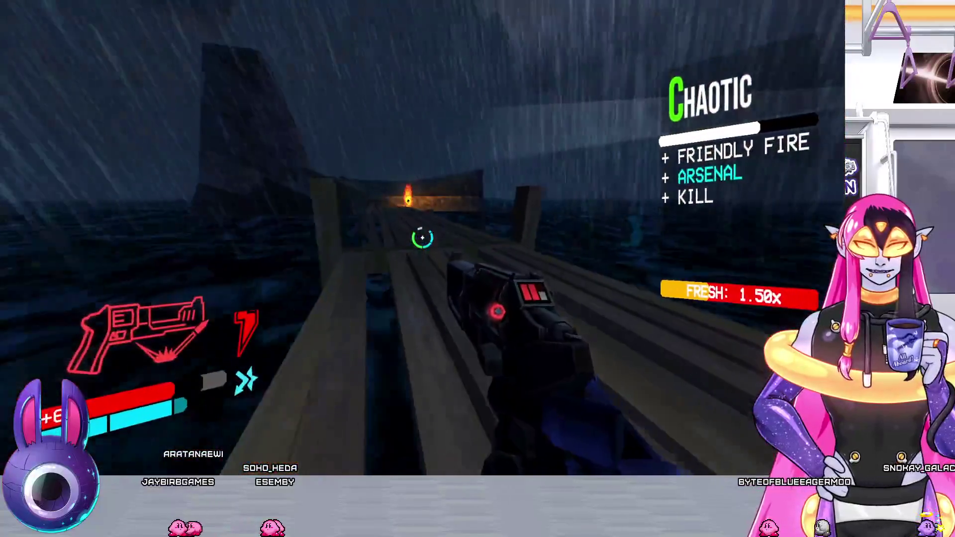
pyautogui.click(422, 238)
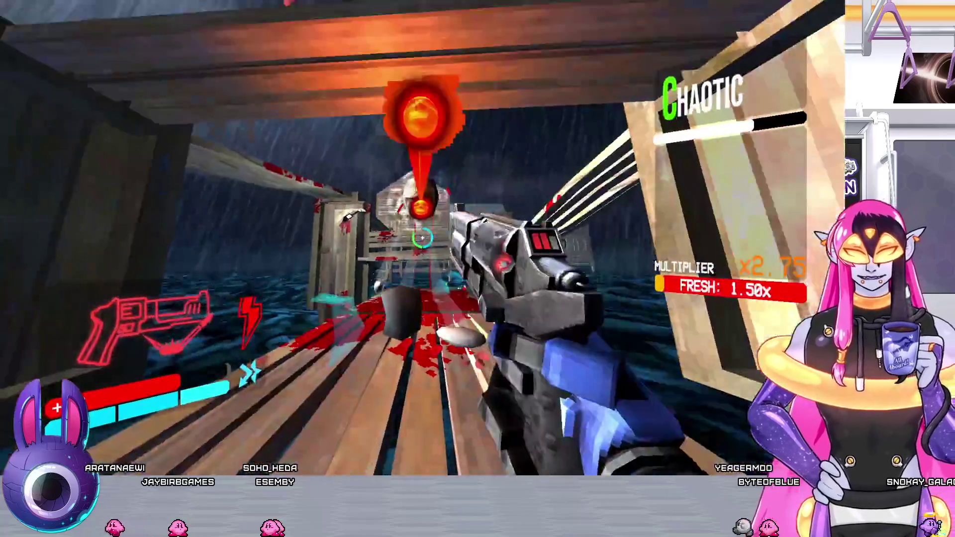
pyautogui.press('f')
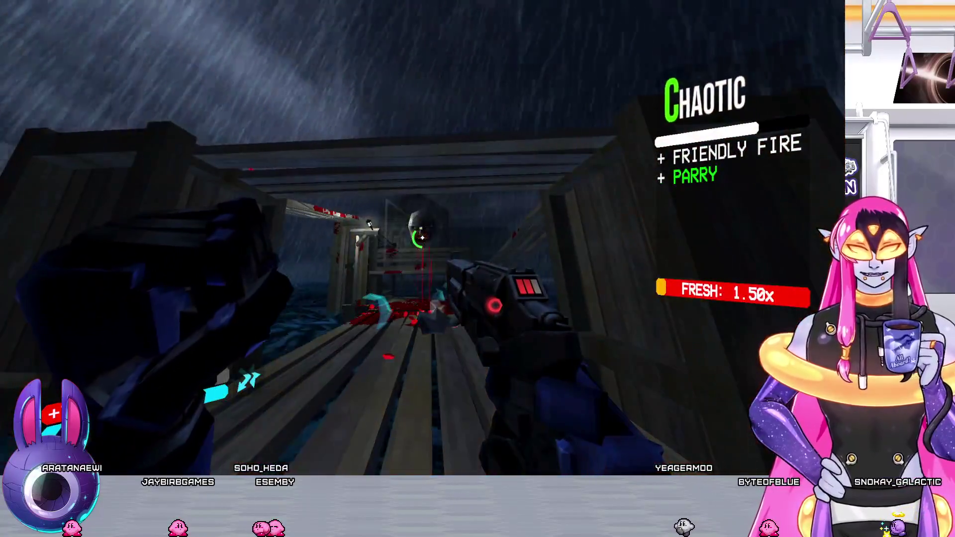
pyautogui.click(423, 238)
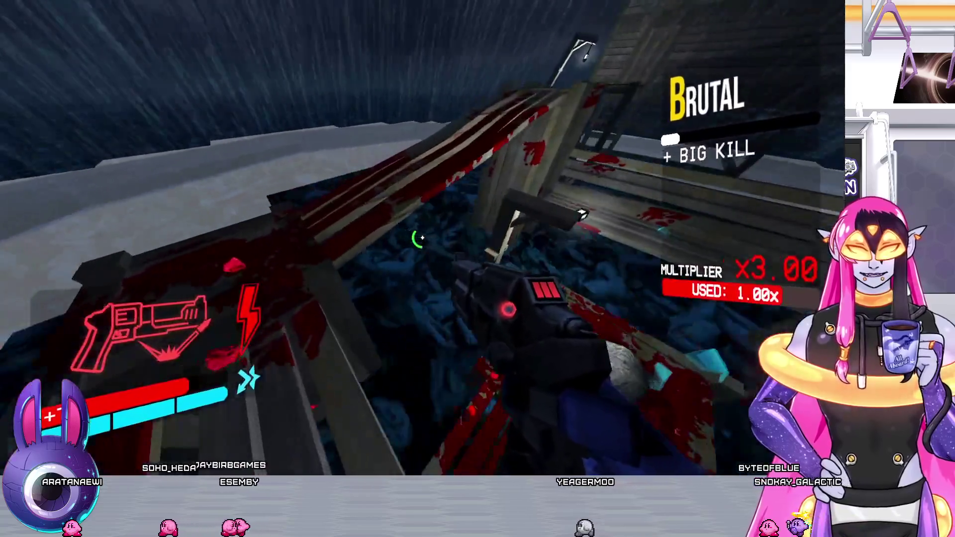
pyautogui.click(423, 238)
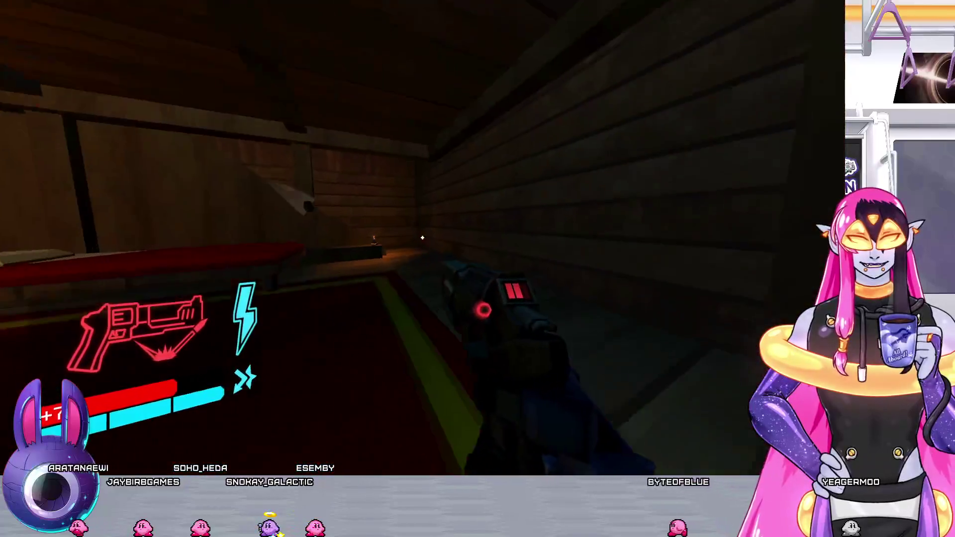
# Climb into the attic with the green shotgun and punch the idol until it shatters
pyautogui.press('2')
pyautogui.press('w')
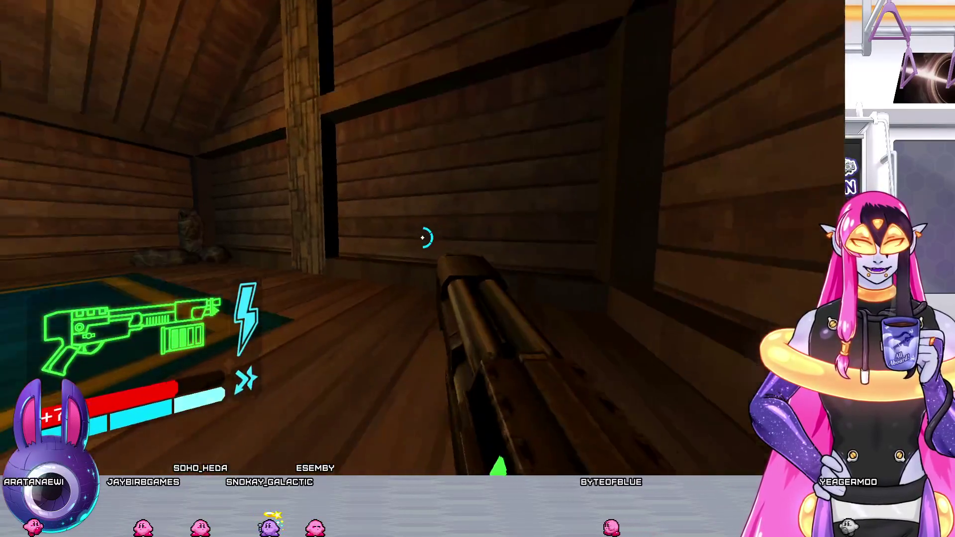
pyautogui.press('f')
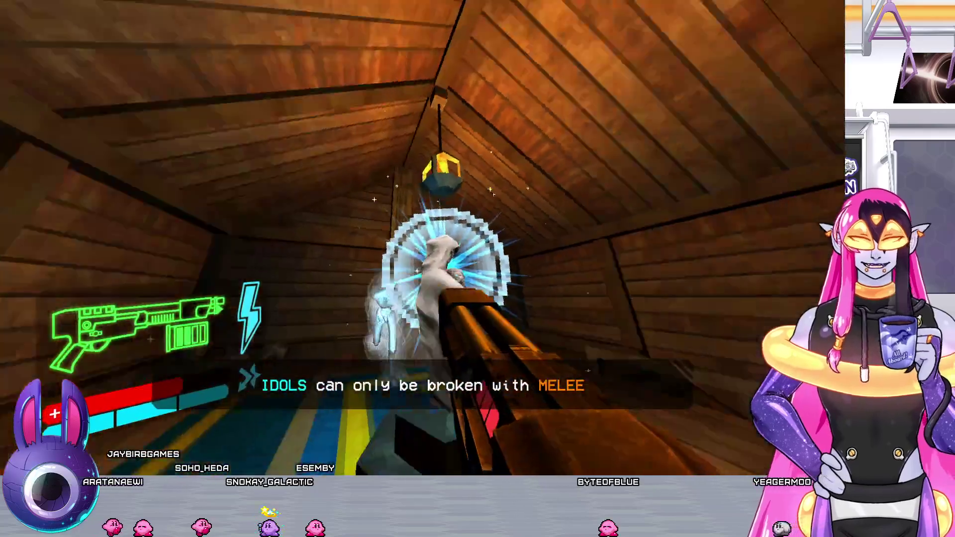
pyautogui.press('w')
pyautogui.press('f')
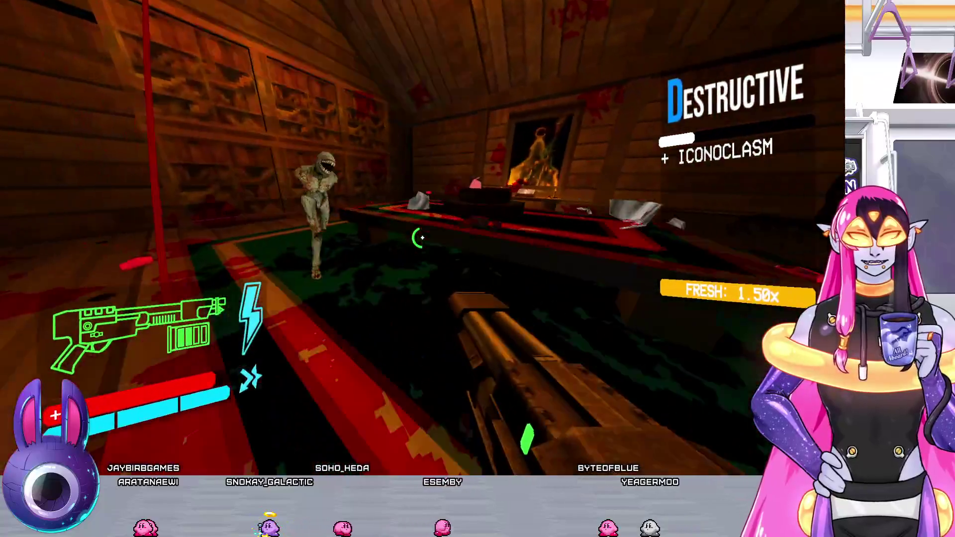
# Shotgun the attic enemy, then punch the altar book to scan the Ferryman's Diary
pyautogui.click(422, 238)
pyautogui.press('w')
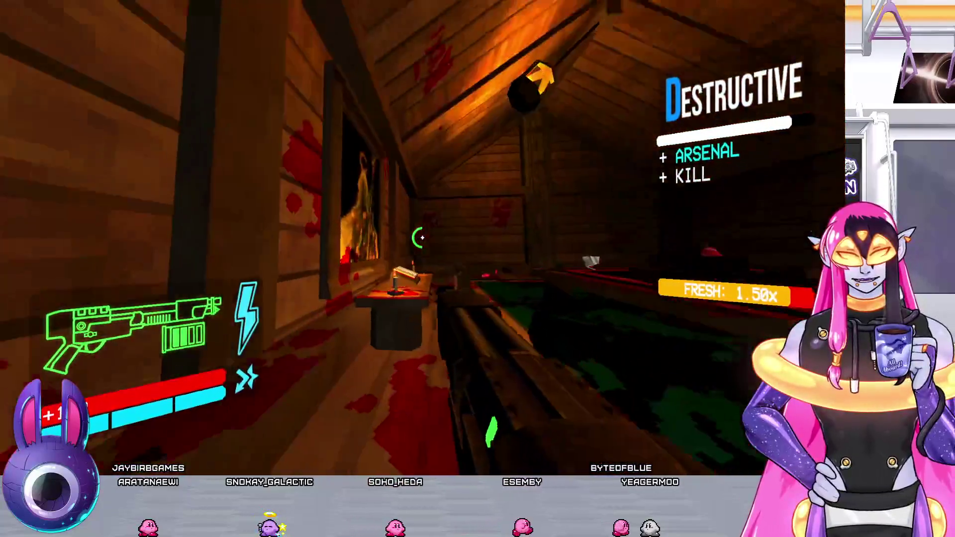
pyautogui.press('f')
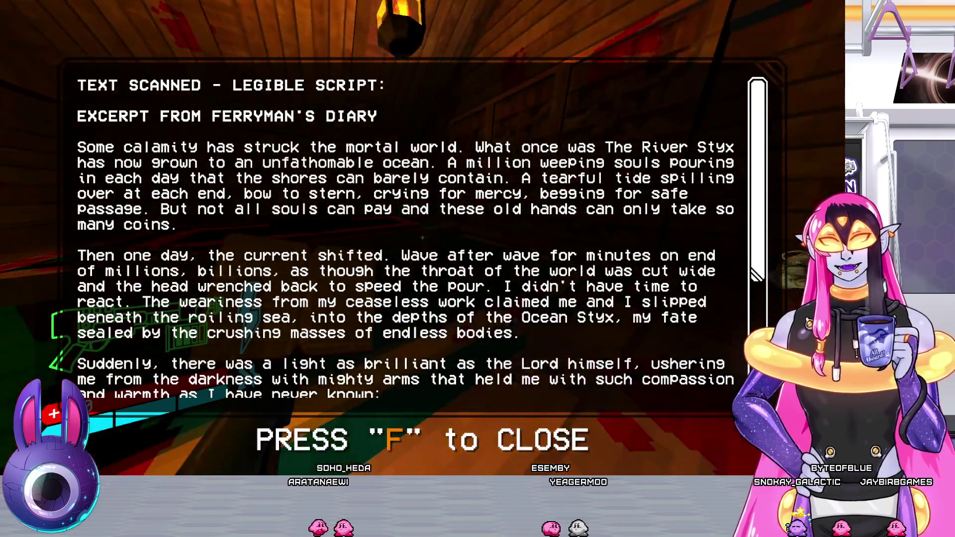
# Scroll through the Ferryman's Diary down to Gabriel's rescue, then close it
pyautogui.scroll(-1, 405, 228)
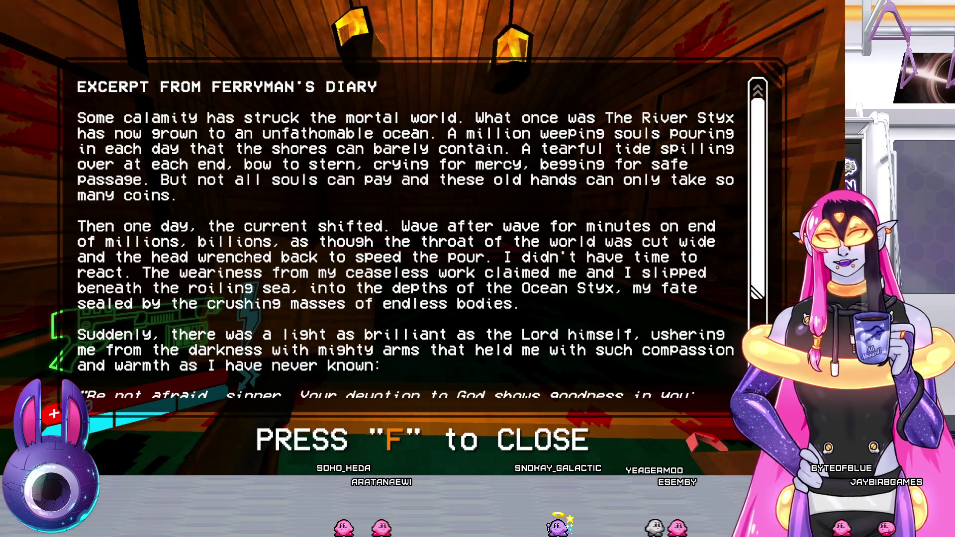
pyautogui.scroll(-3, 405, 236)
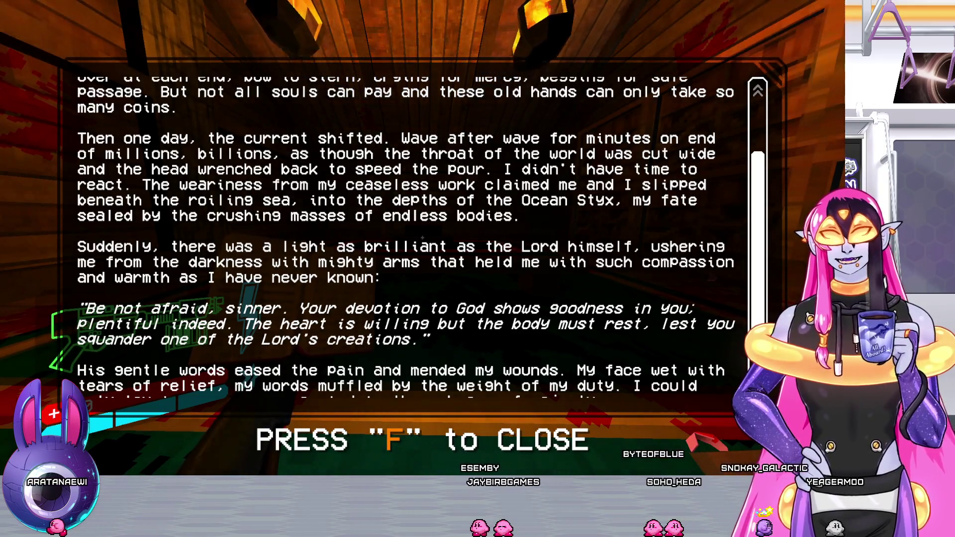
pyautogui.scroll(-5, 405, 234)
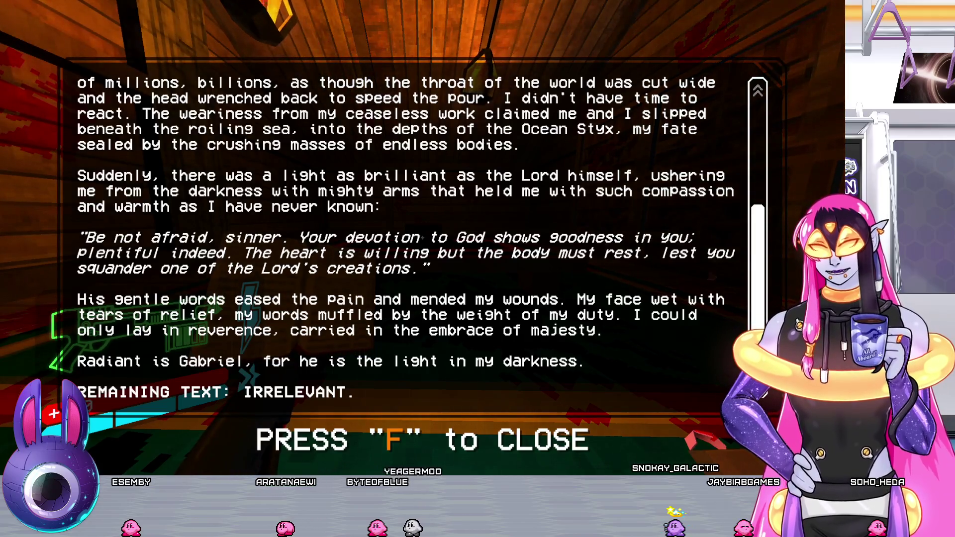
pyautogui.press('f')
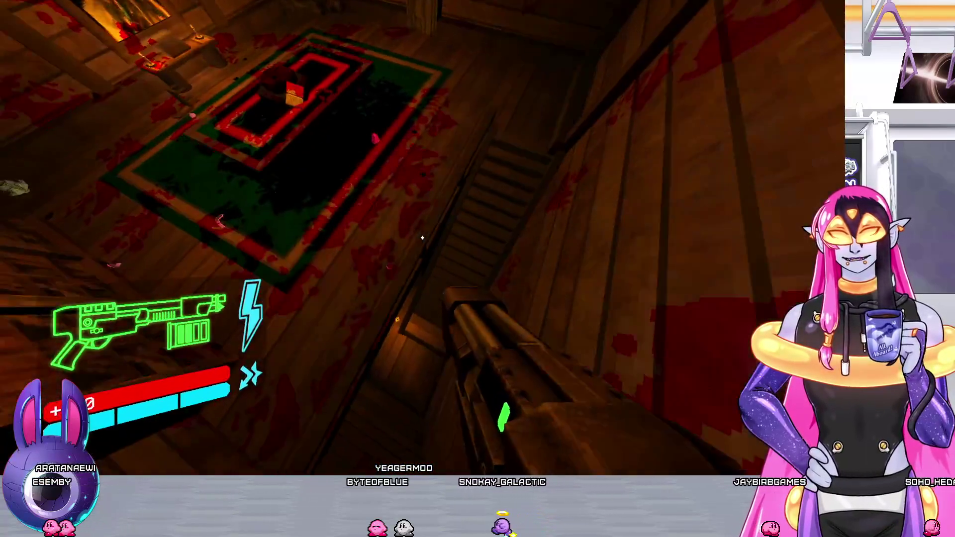
# Descend from the attic past the checkpoint and walk the long corridor toward the lit statue
pyautogui.press('w')
pyautogui.press('w')
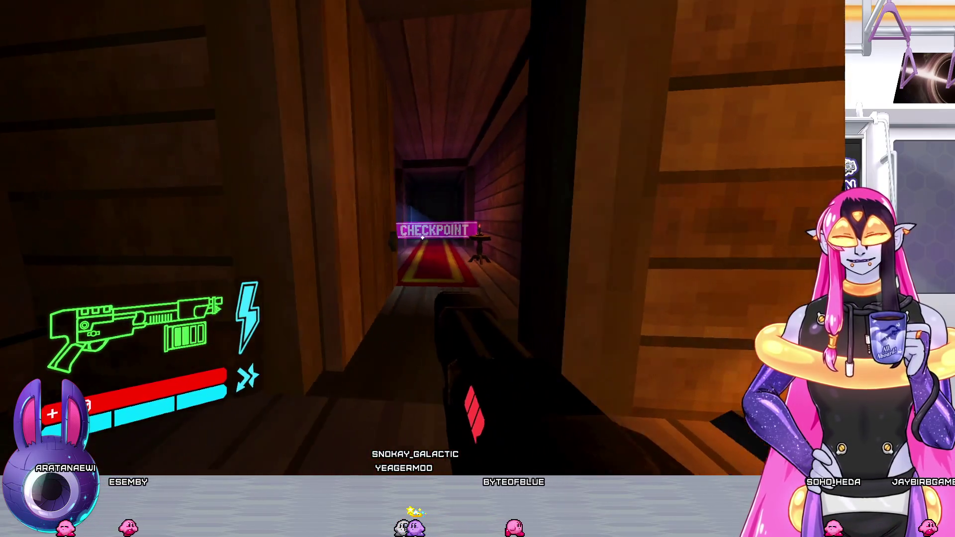
pyautogui.press('w')
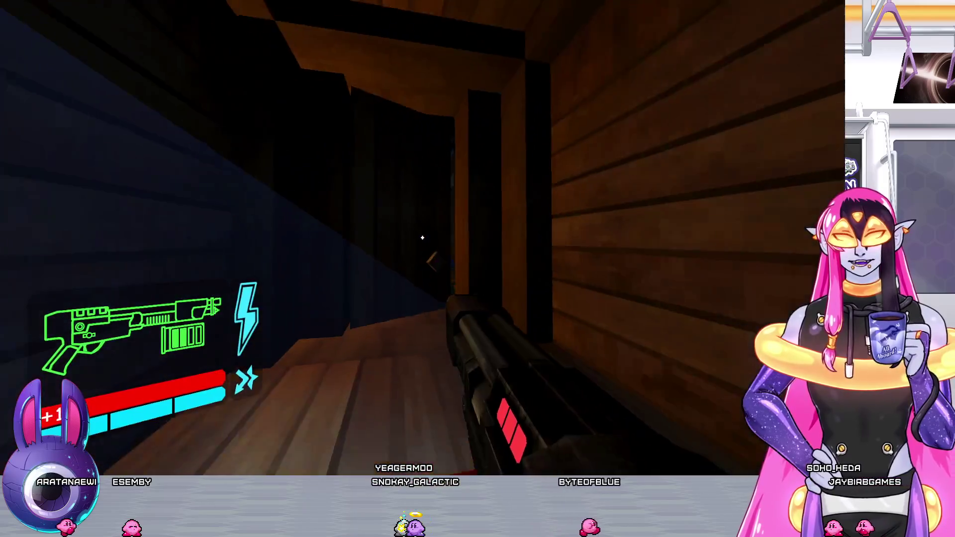
pyautogui.press('w')
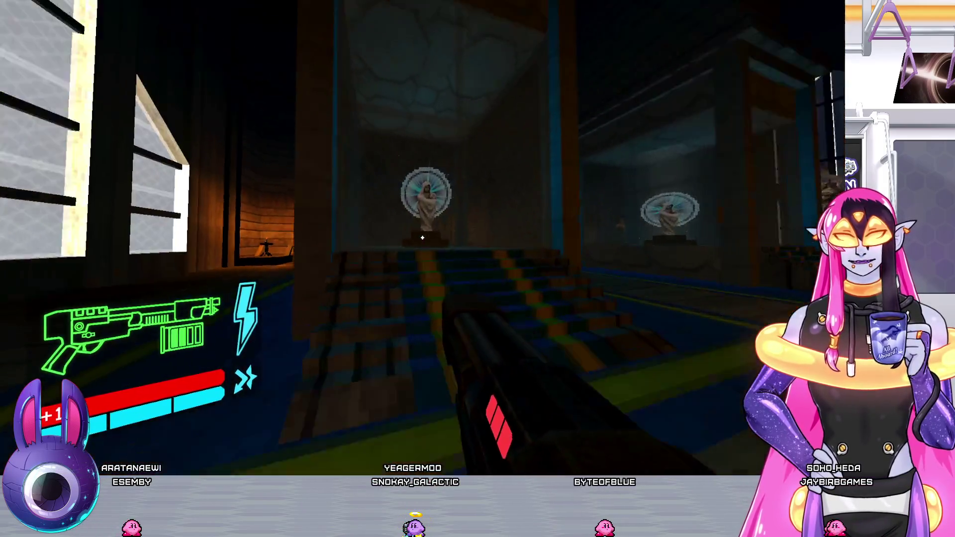
pyautogui.press('w')
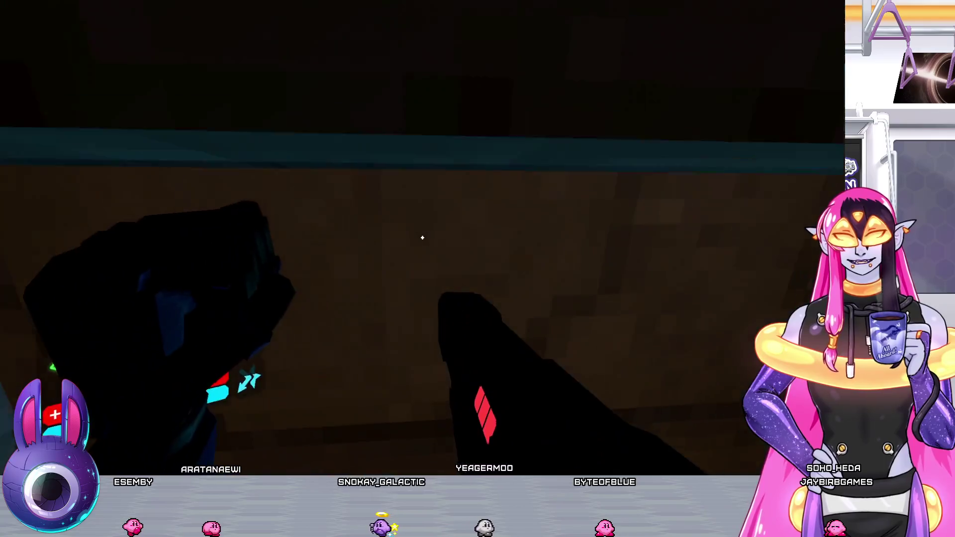
pyautogui.press('w')
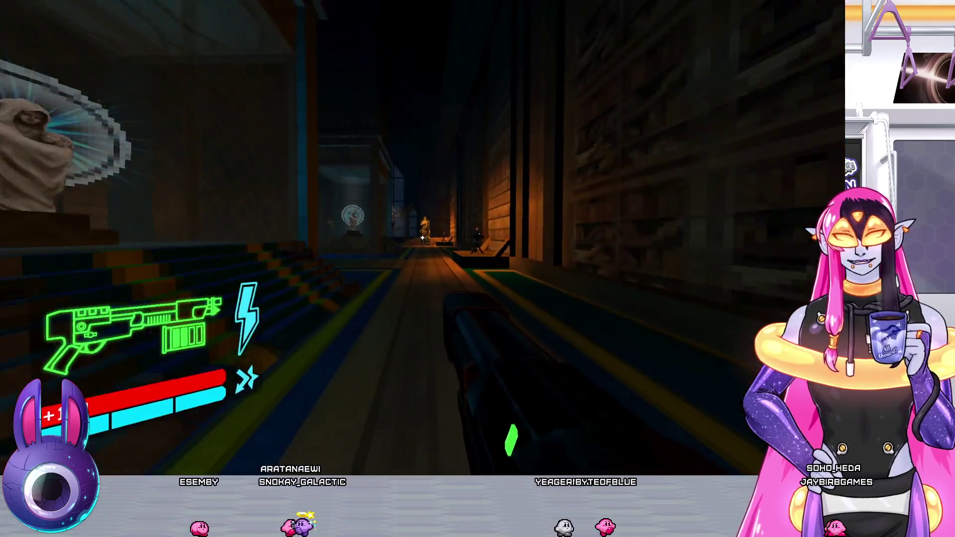
pyautogui.press('w')
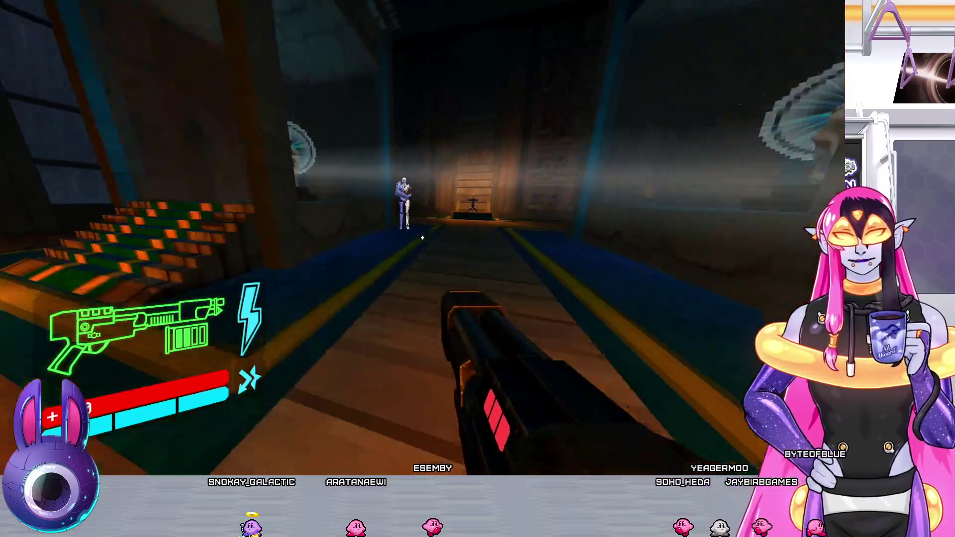
# Turn on the approaching corridor enemies, kill them, and move into the windowed room
pyautogui.press('w')
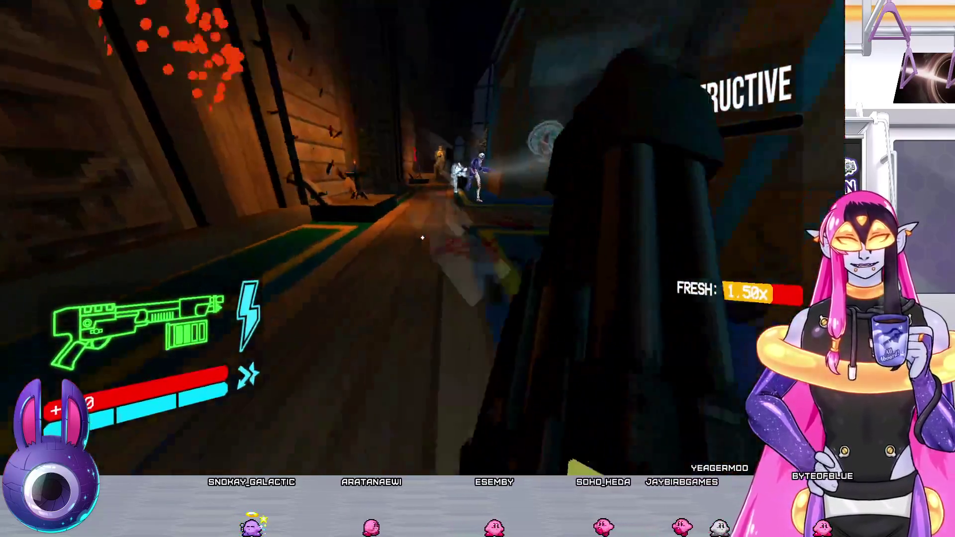
pyautogui.press('w')
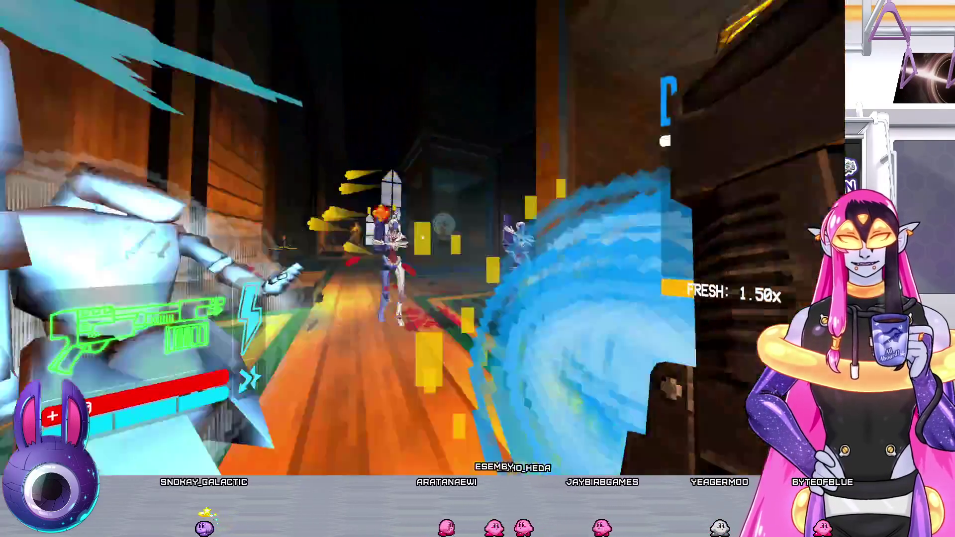
pyautogui.press('w')
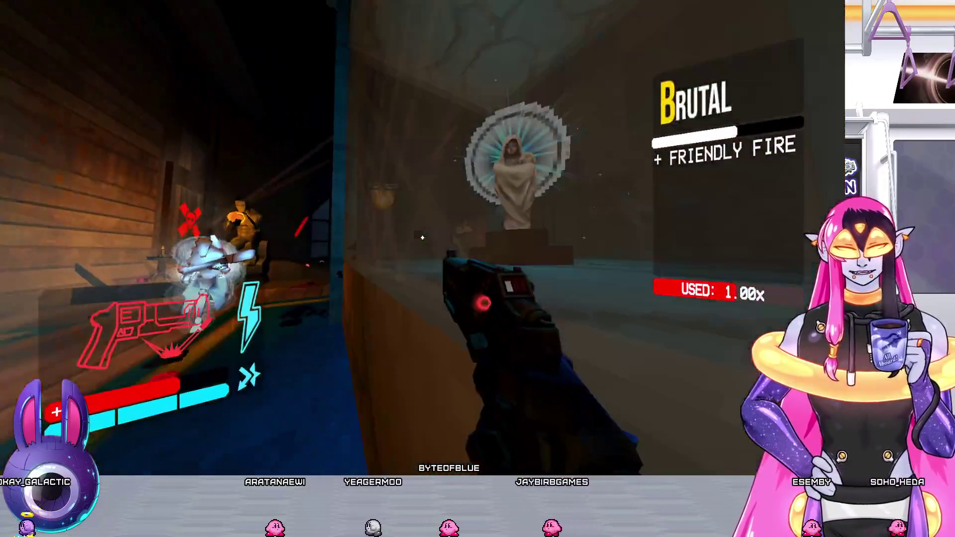
# Switch to the cyan shotgun and blast the enemies in the lit room
pyautogui.press('2')
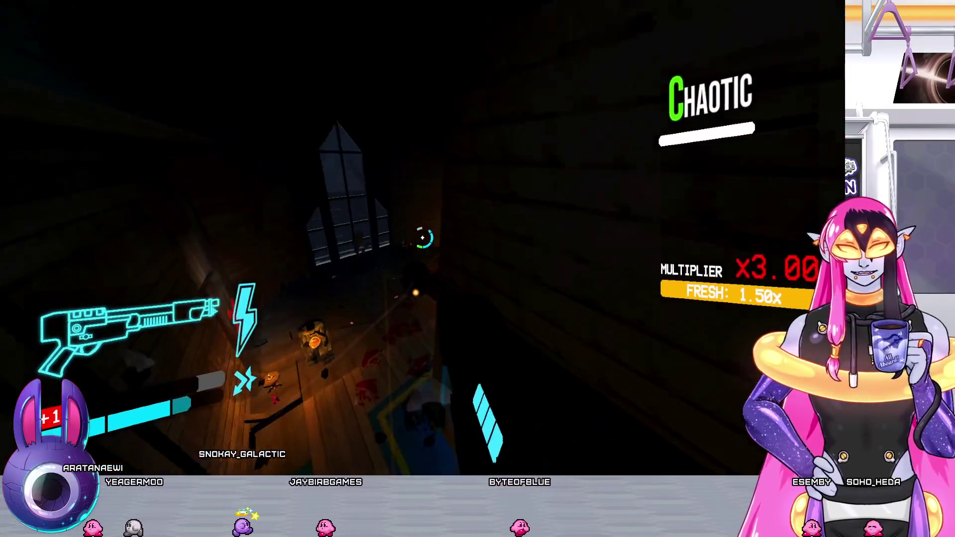
pyautogui.click(422, 238)
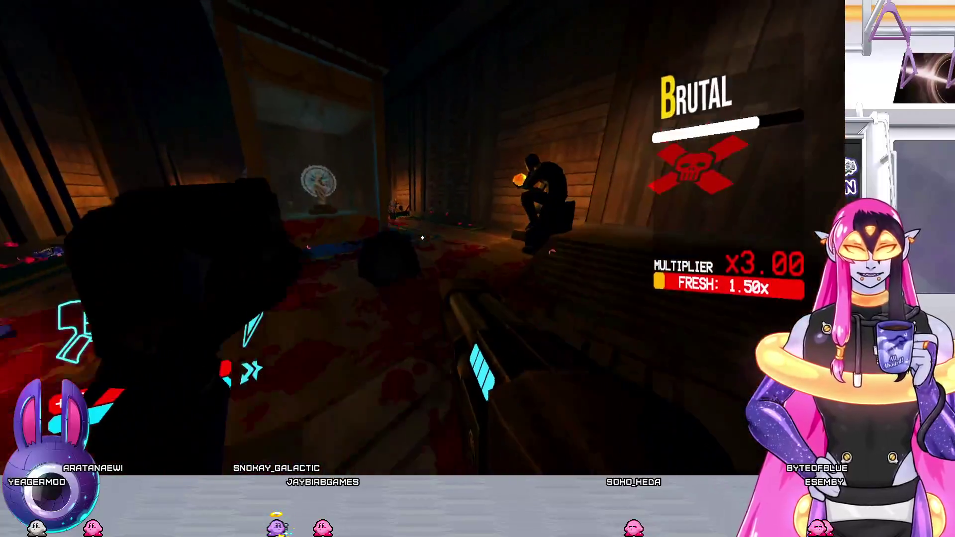
pyautogui.click(423, 238)
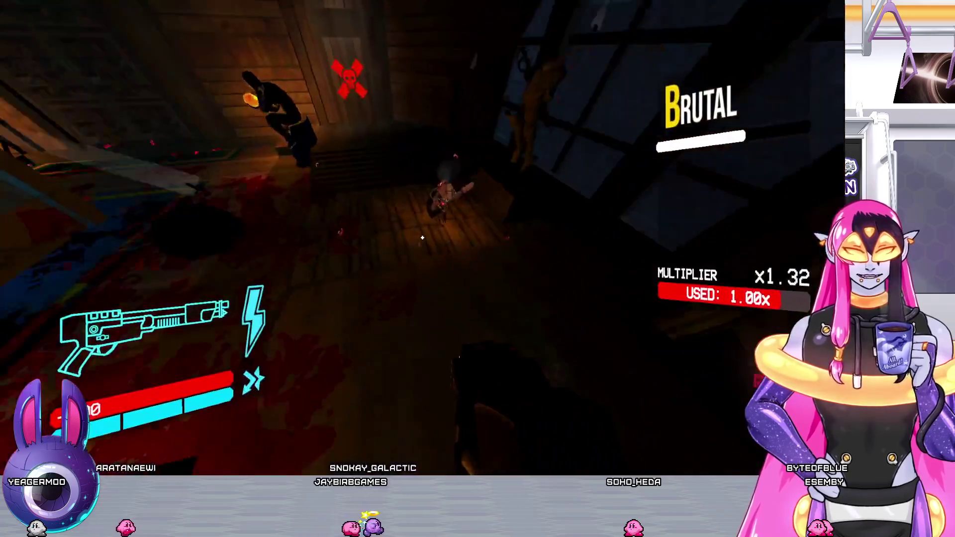
pyautogui.click(422, 237)
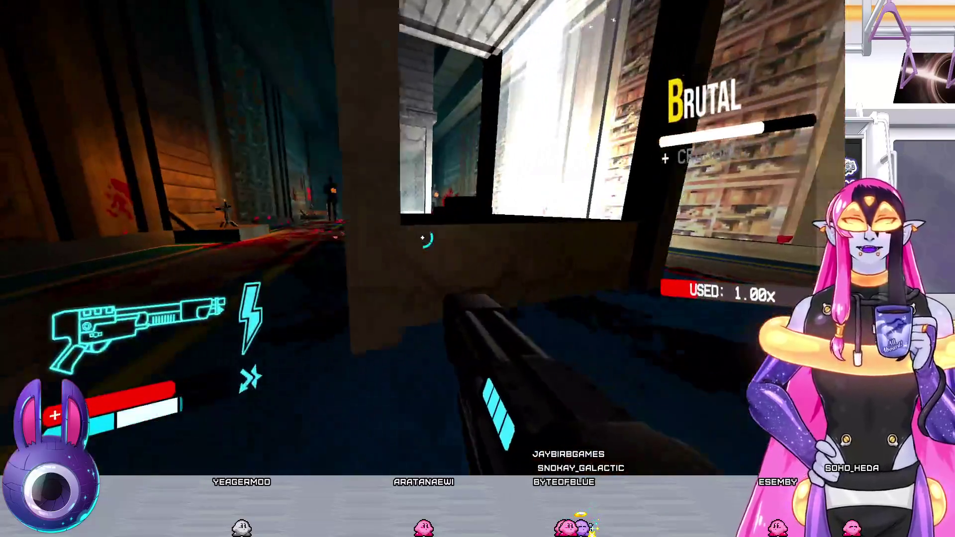
# Ready the double-barrelled shotgun, fire and punch down the corridor, then restart after dying
pyautogui.press('2')
pyautogui.press('3')
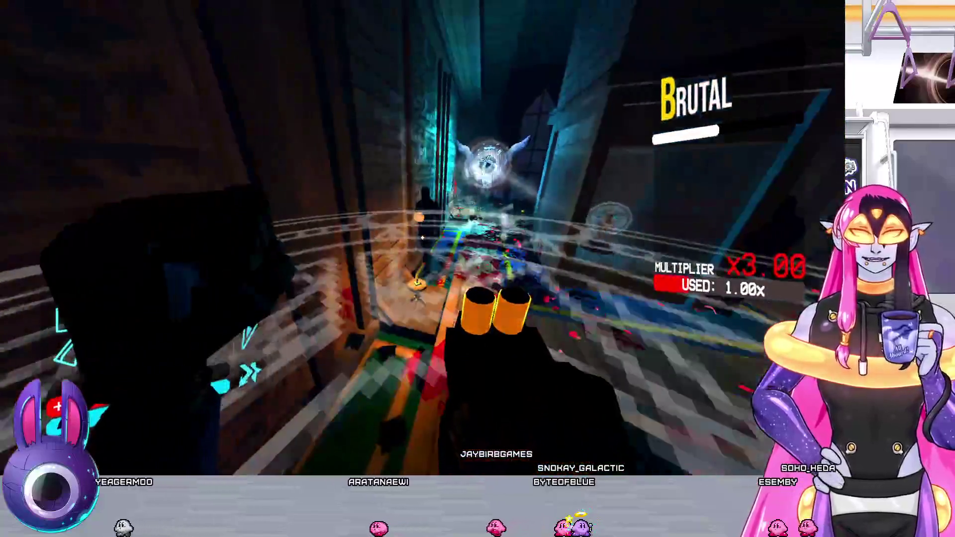
pyautogui.click(422, 239)
pyautogui.press('f')
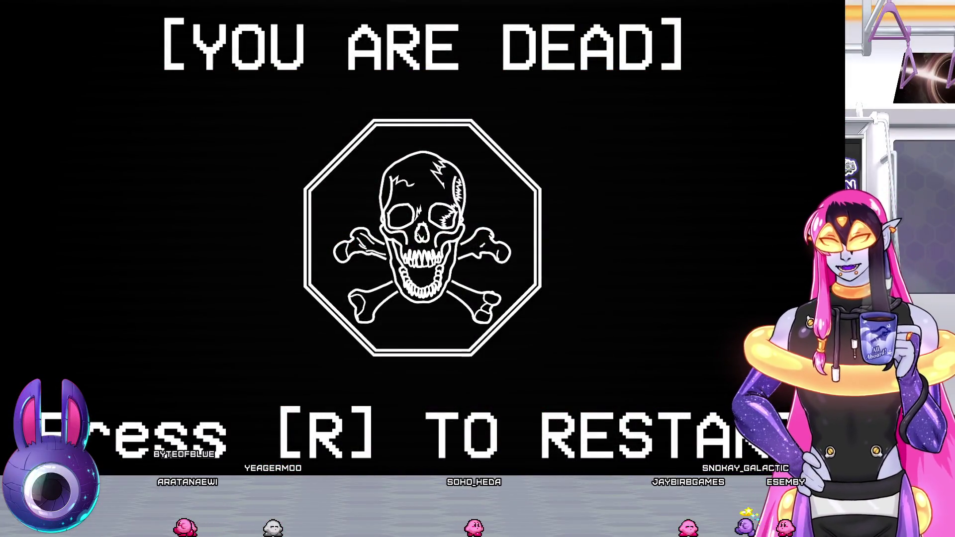
pyautogui.press('2')
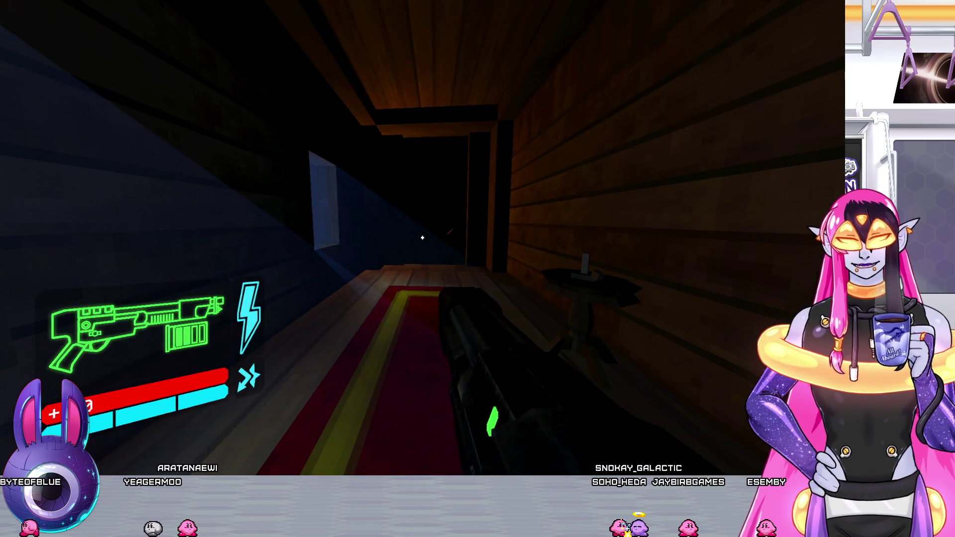
# Advance through the reddish area into the dark wooden room, swapping shotgun variants
pyautogui.press('w')
pyautogui.press('w')
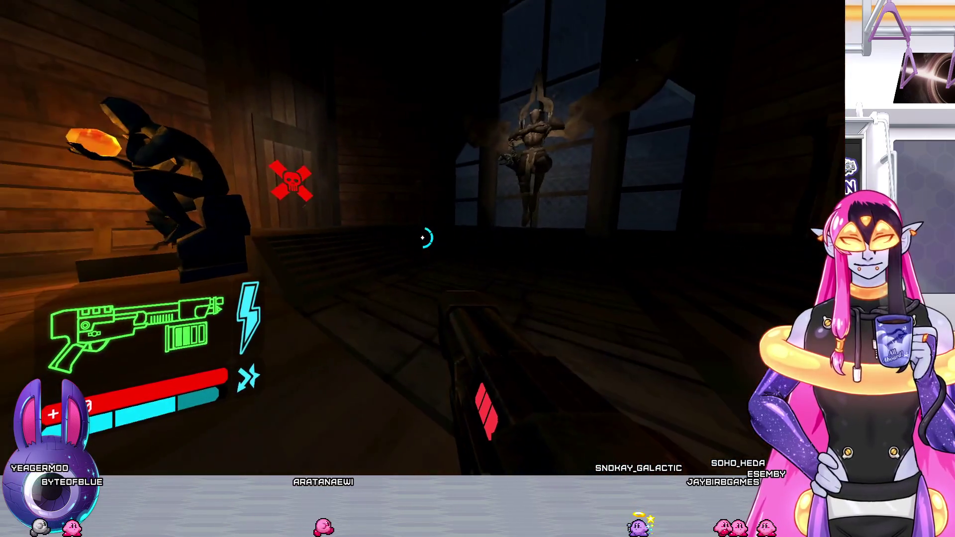
pyautogui.press('w')
pyautogui.press('2')
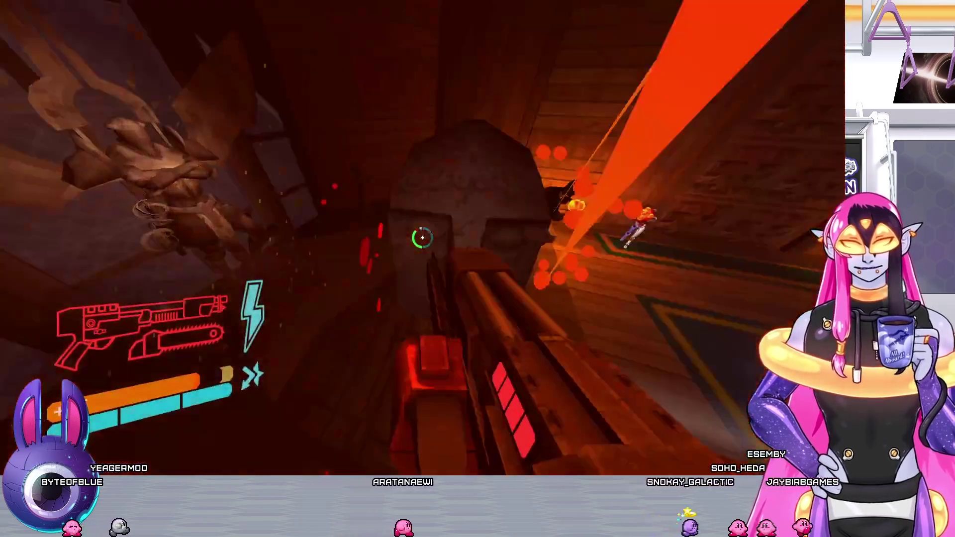
pyautogui.press('w')
pyautogui.press('1')
pyautogui.press('2')
pyautogui.press('1')
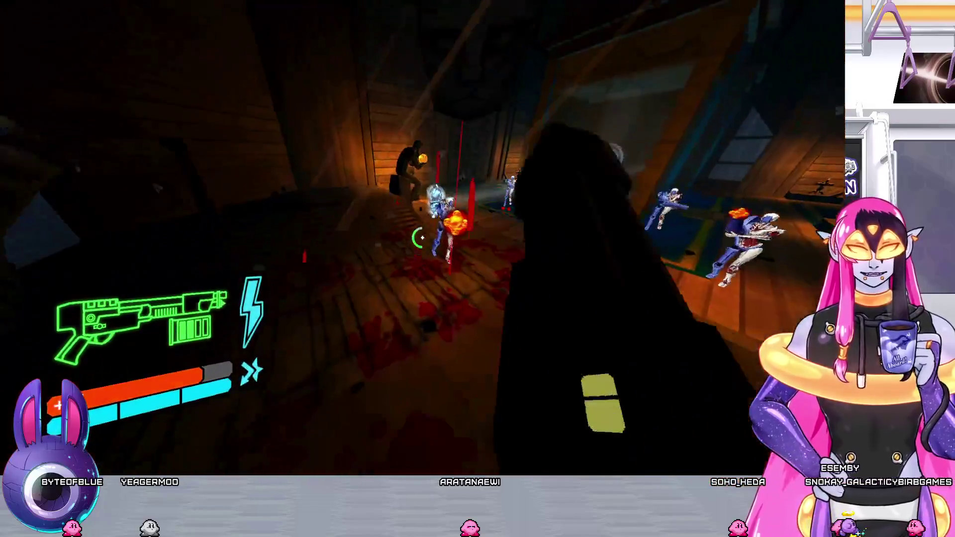
pyautogui.press('e')
pyautogui.press('e')
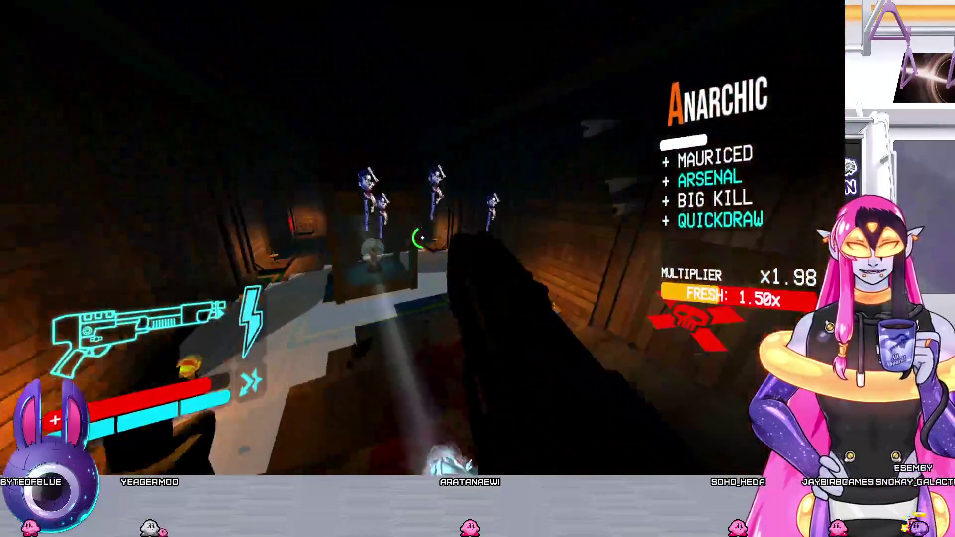
# Kill the enemy in the wooden room, then shoot and punch enemies in the next room
pyautogui.click(420, 238)
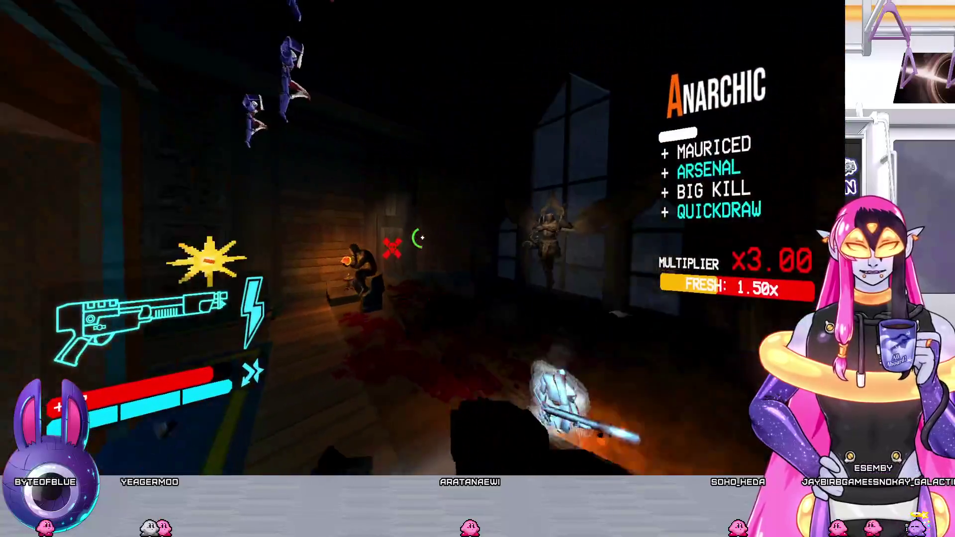
pyautogui.press('w')
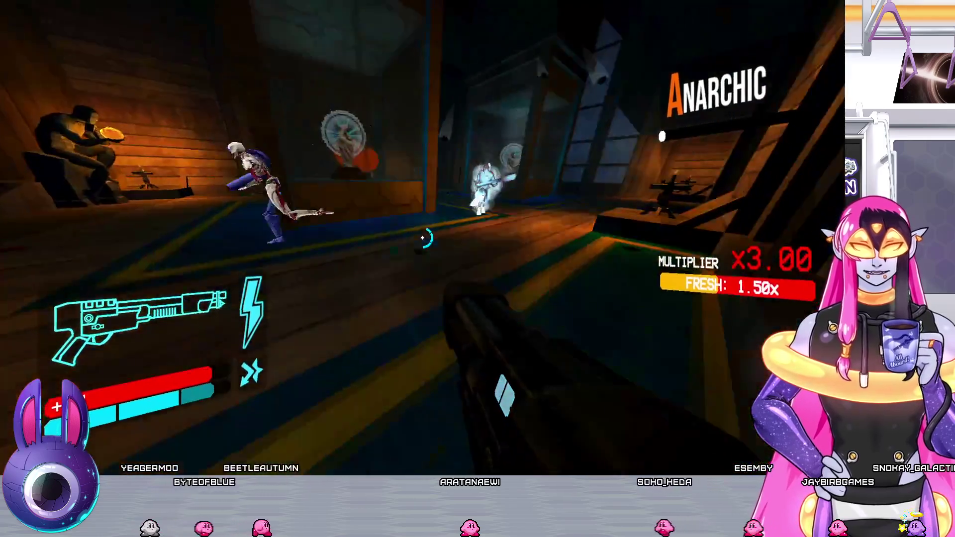
pyautogui.press('e')
pyautogui.press('e')
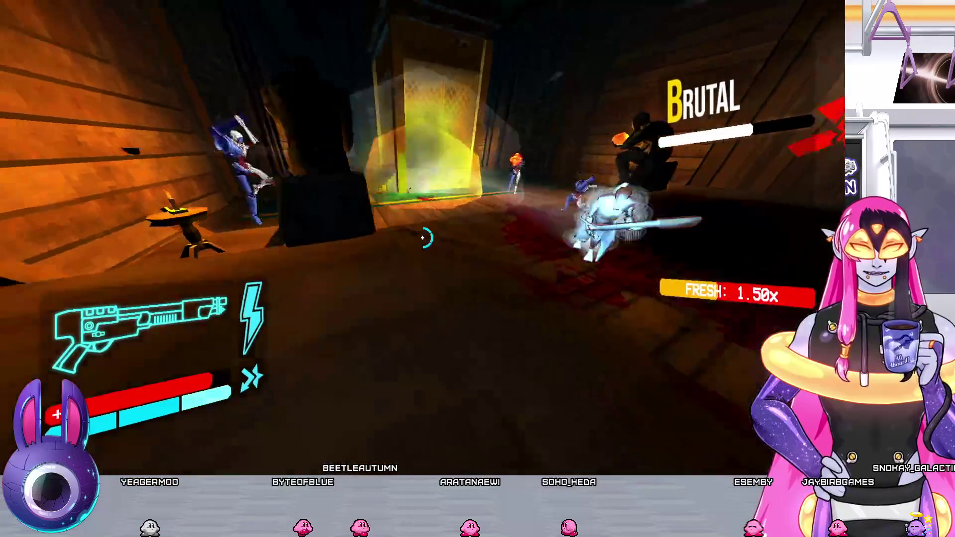
pyautogui.click(422, 237)
pyautogui.click(422, 237)
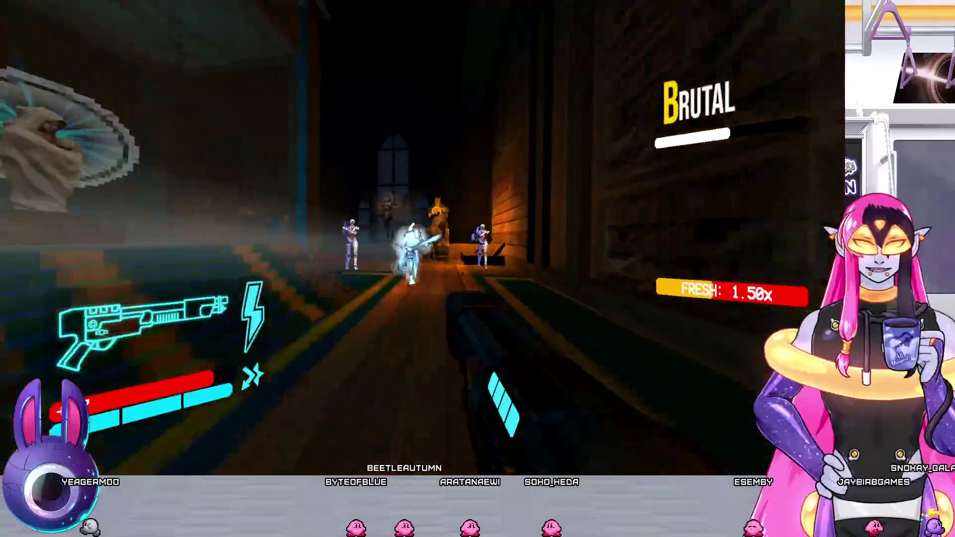
pyautogui.press('f')
# Gun down the enemies along the dark corridor and long hall, reaching CHAOTIC rank
pyautogui.click(422, 238)
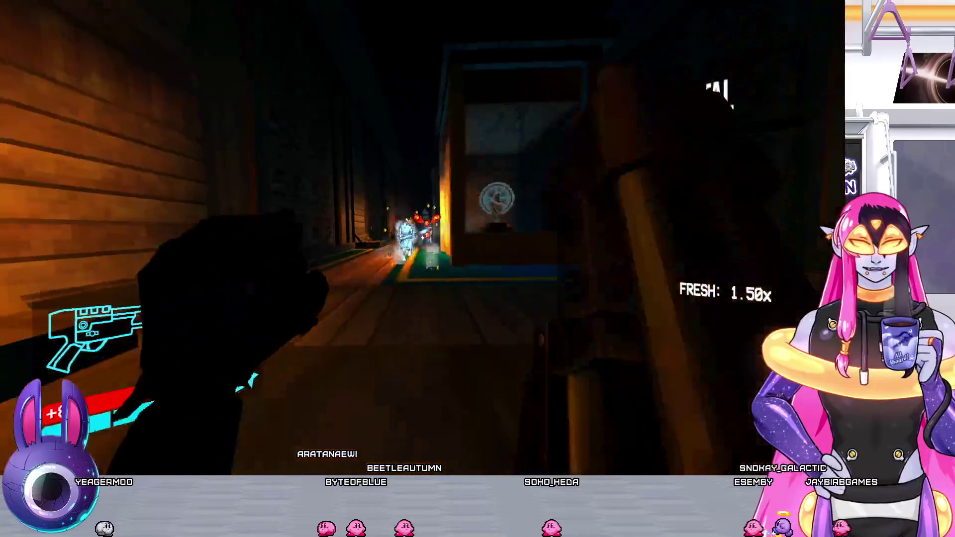
pyautogui.click(422, 238)
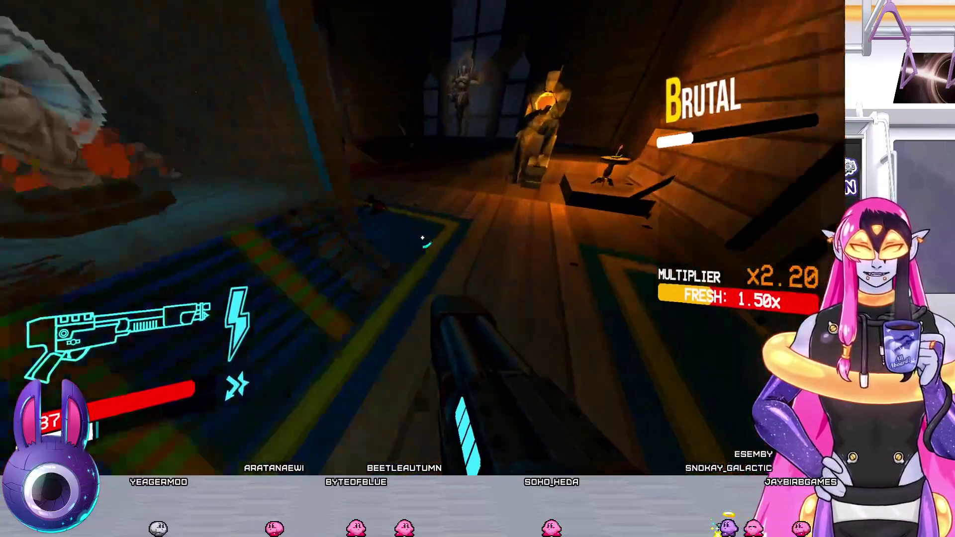
pyautogui.click(422, 237)
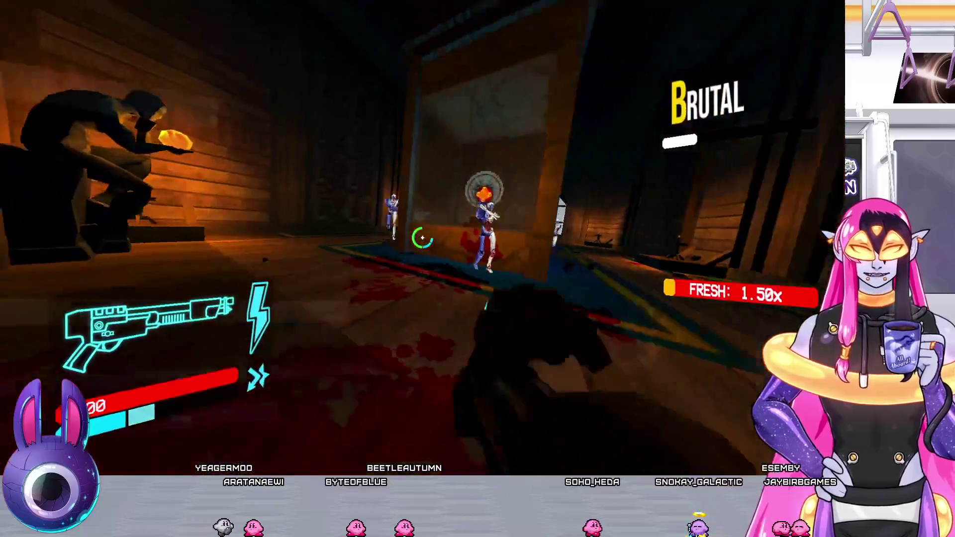
pyautogui.click(423, 238)
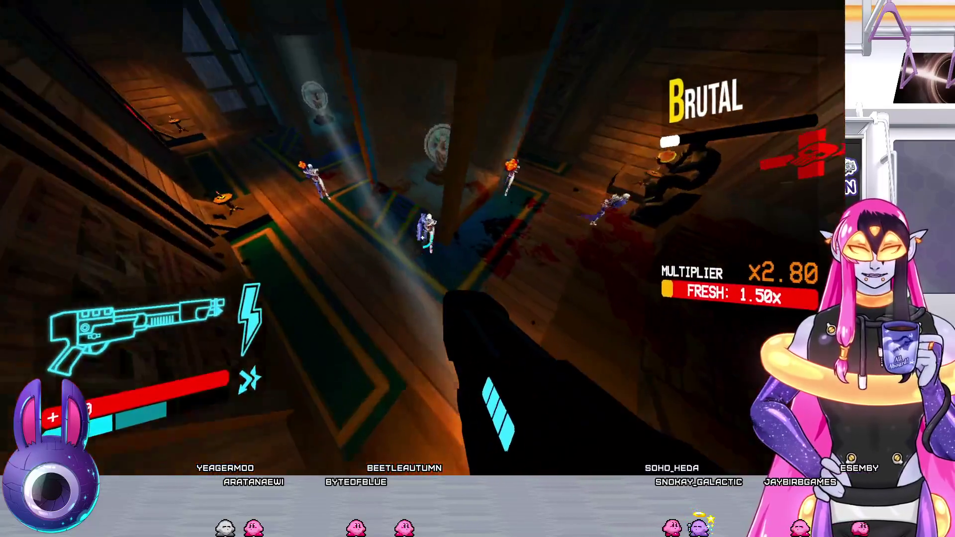
pyautogui.click(422, 238)
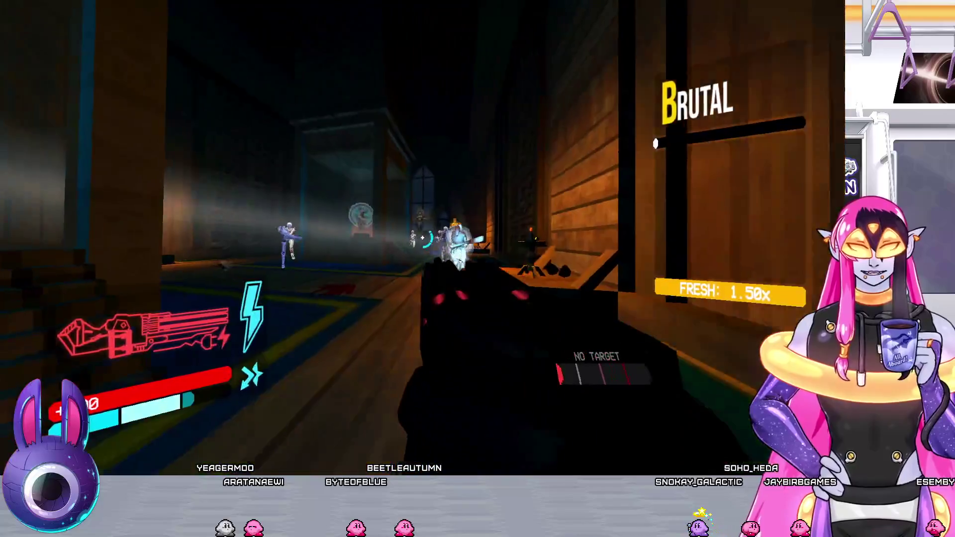
pyautogui.click(423, 238)
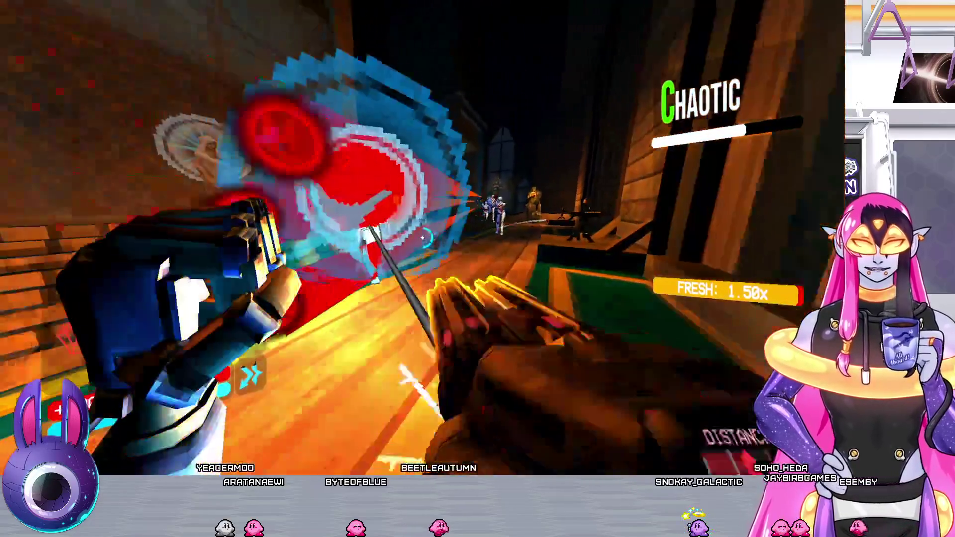
pyautogui.click(422, 238)
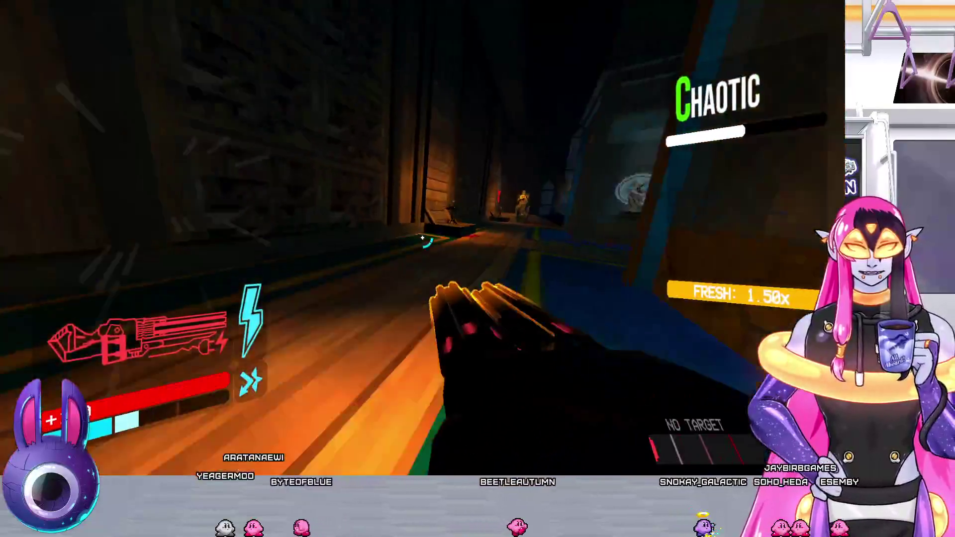
# Switch to the revolver and shoot the enemies along the hallway
pyautogui.press('5')
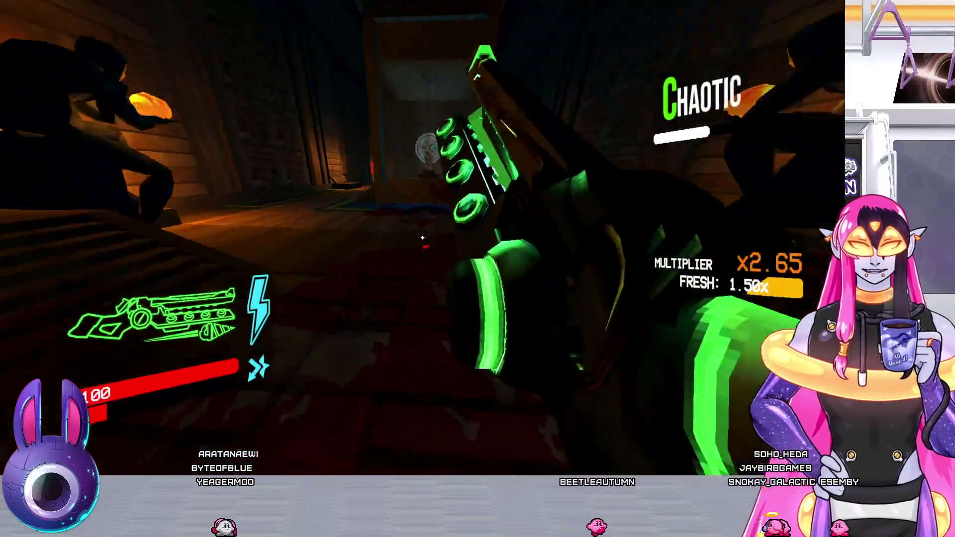
pyautogui.press('1')
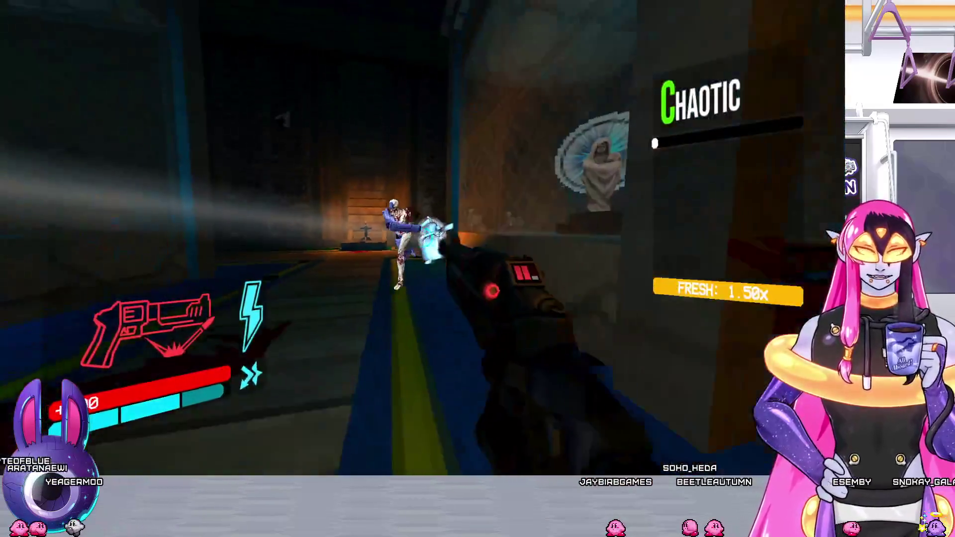
pyautogui.click(425, 236)
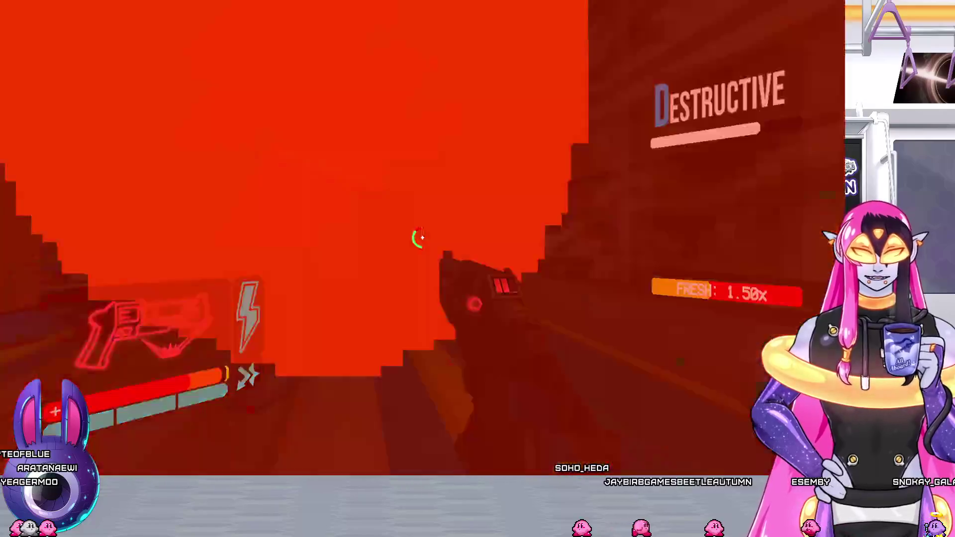
pyautogui.click(419, 238)
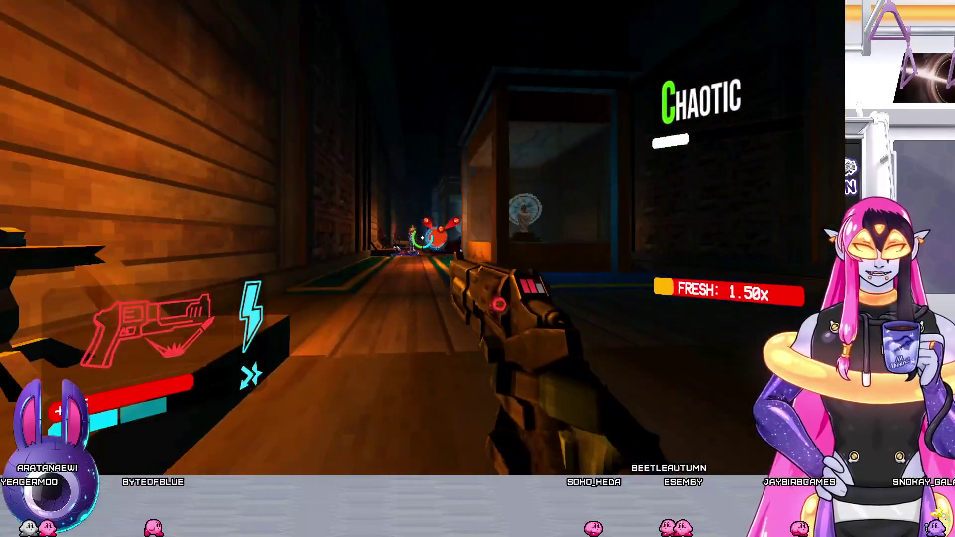
pyautogui.click(422, 238)
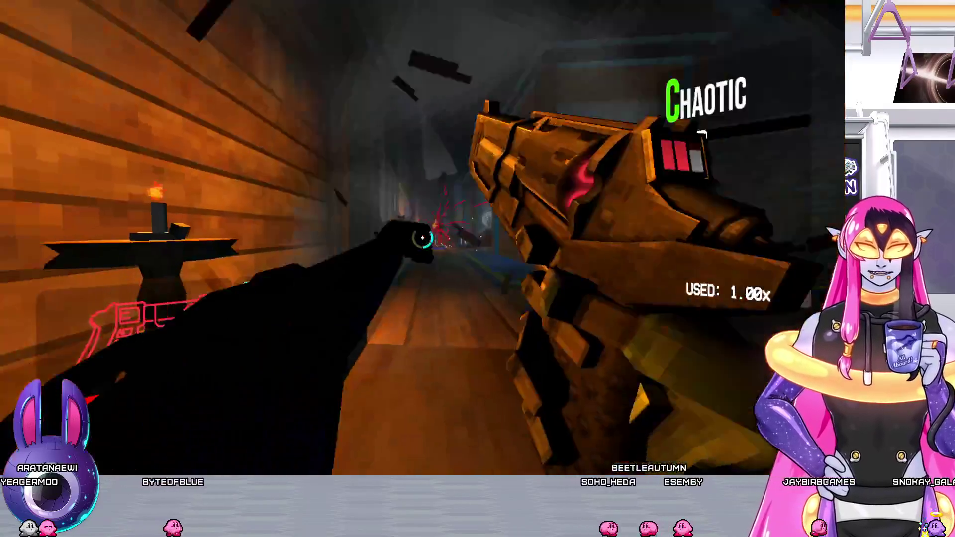
pyautogui.press('1')
pyautogui.click(422, 238)
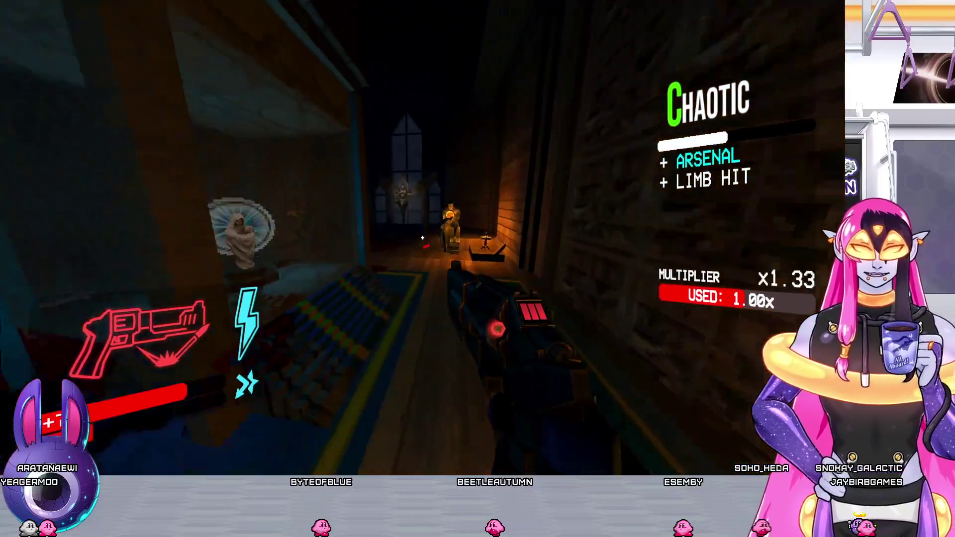
# Clear the enemies in the new room, destroying the statue and firing down the long corridor
pyautogui.click(422, 237)
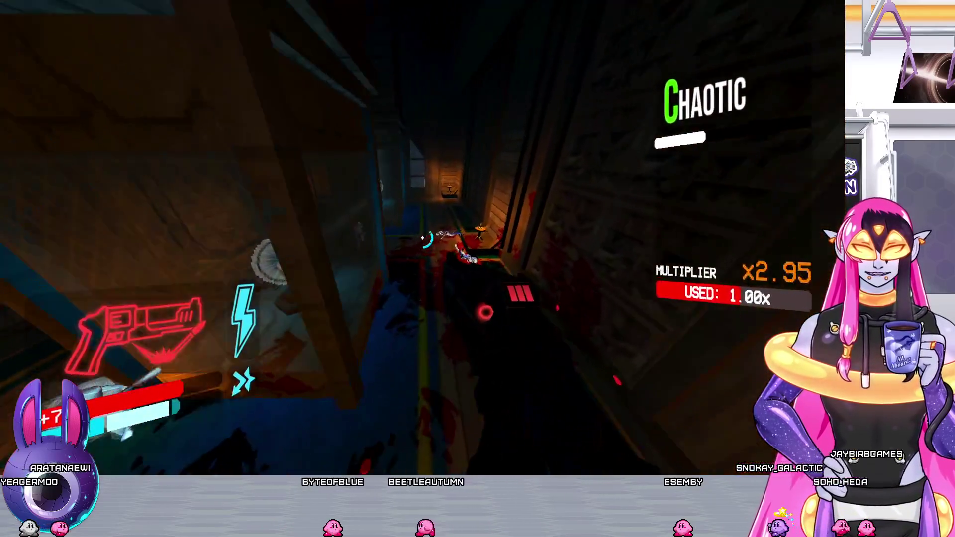
pyautogui.click(422, 238)
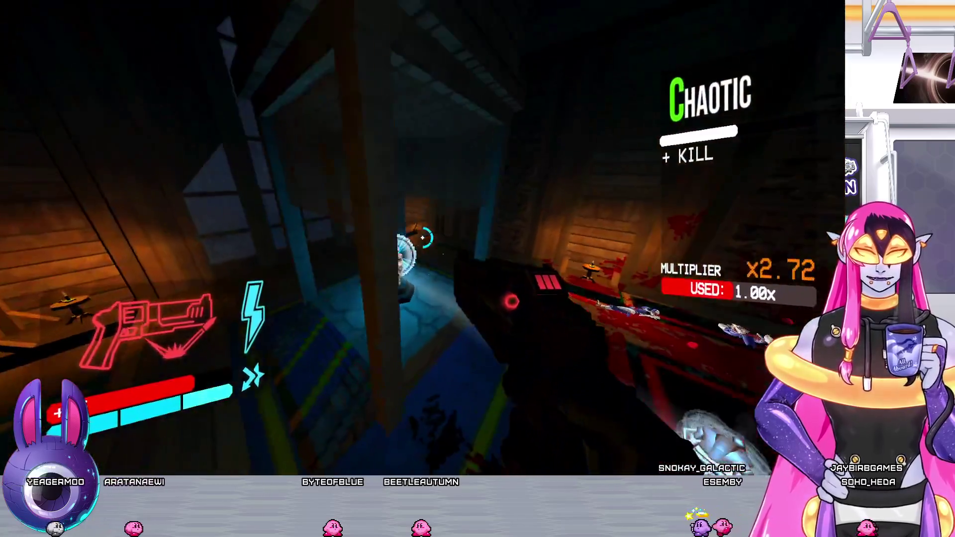
pyautogui.click(422, 238)
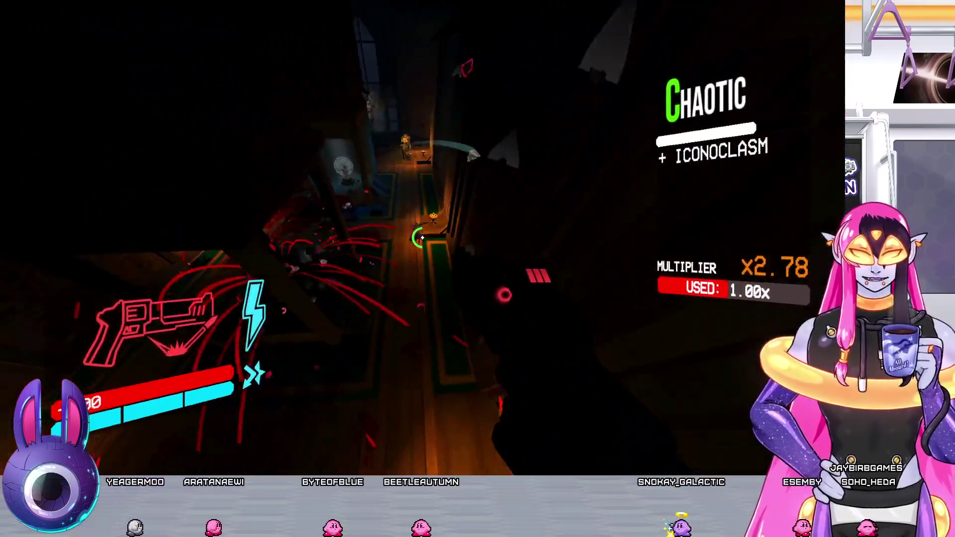
pyautogui.click(422, 238)
pyautogui.click(421, 237)
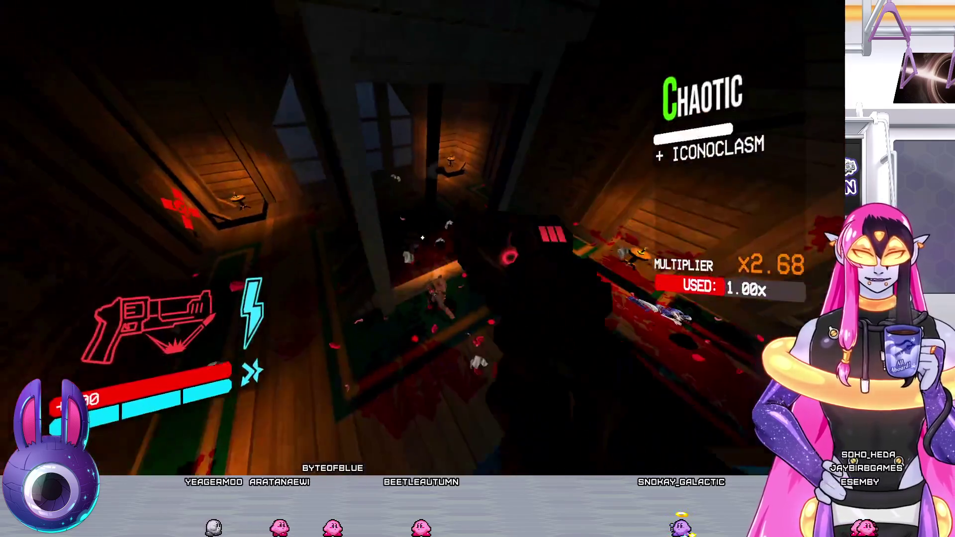
pyautogui.click(422, 238)
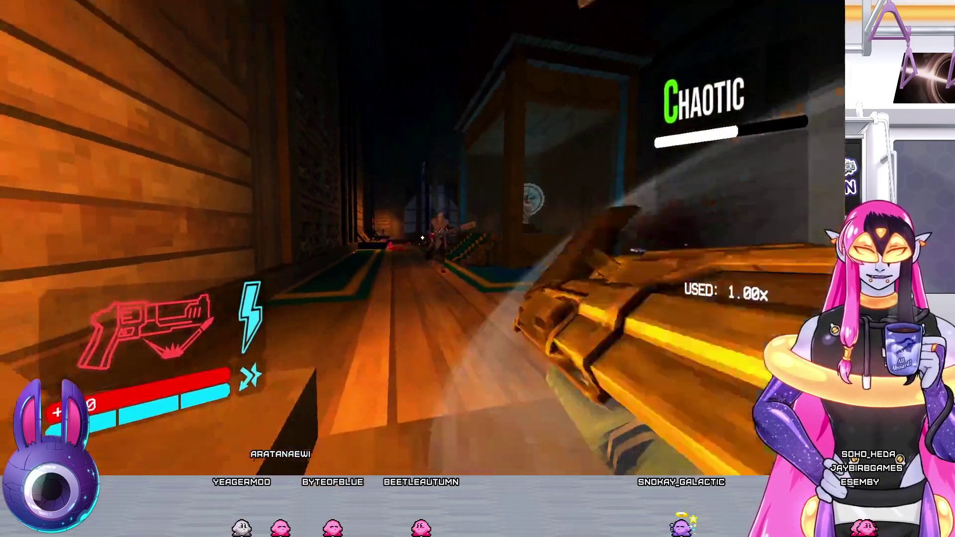
pyautogui.click(422, 237)
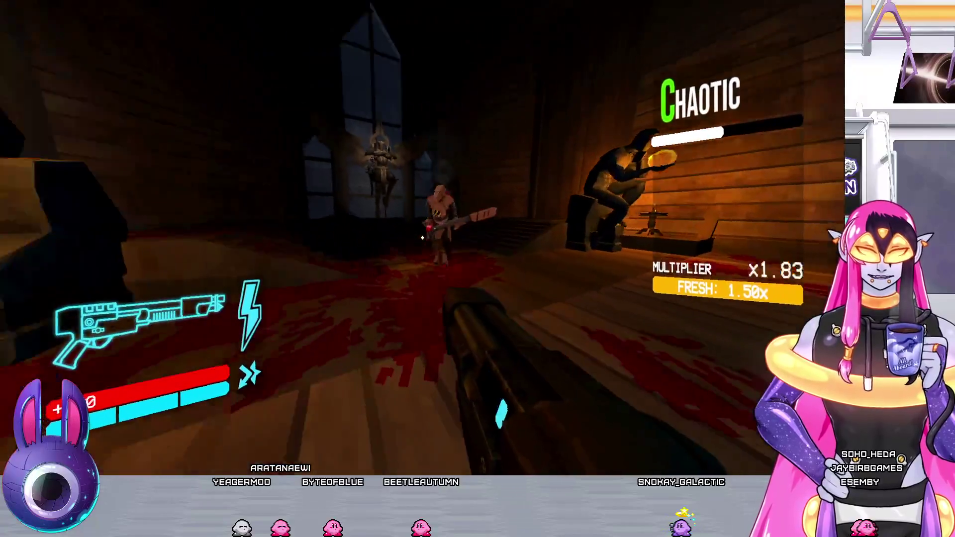
# Kill the enemies by the window and beam the corridor, reaching SSadistic before dying
pyautogui.click(422, 238)
pyautogui.click(421, 238)
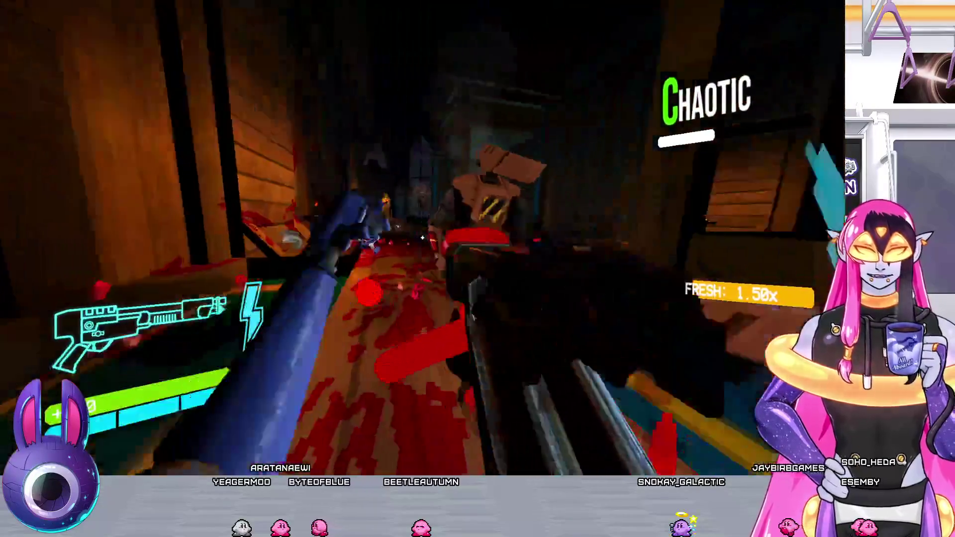
pyautogui.click(422, 238)
pyautogui.click(422, 238)
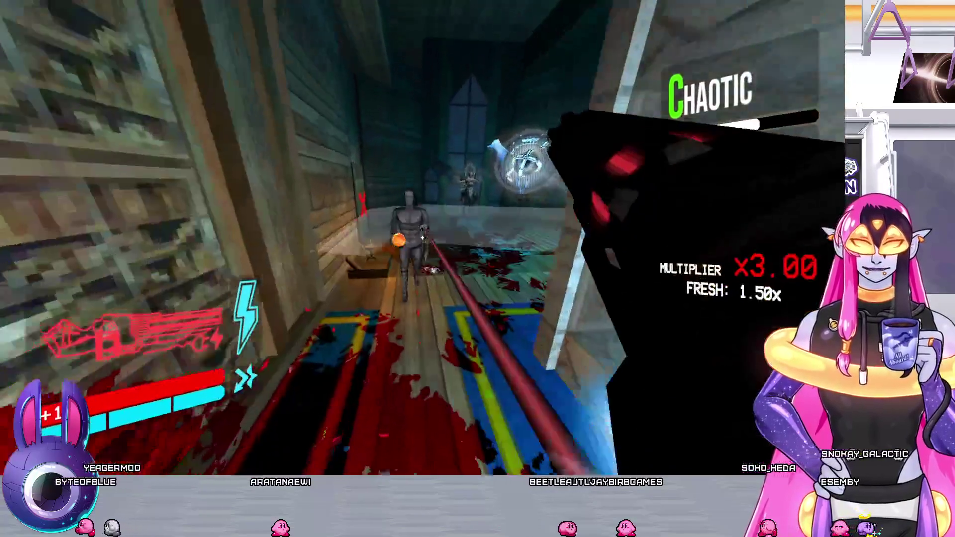
pyautogui.click(422, 238)
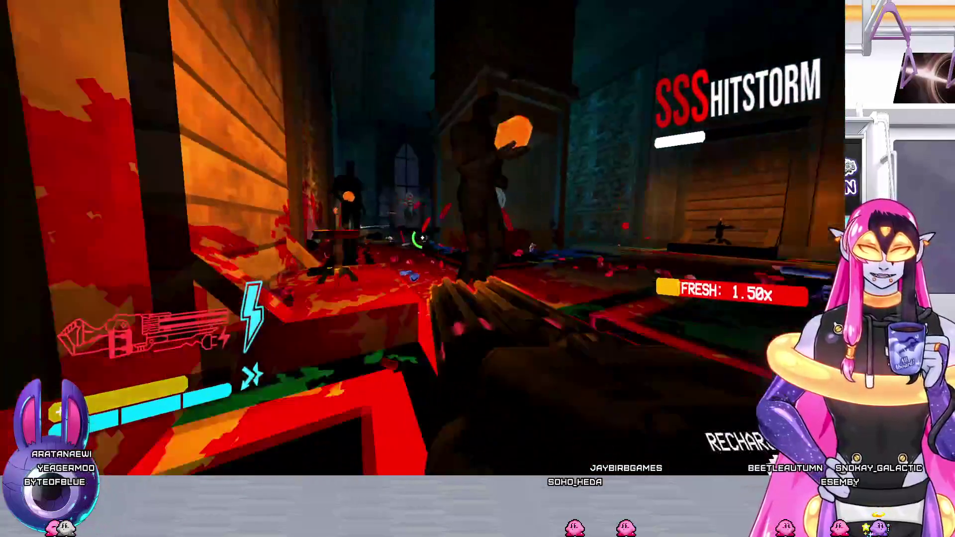
pyautogui.press('2')
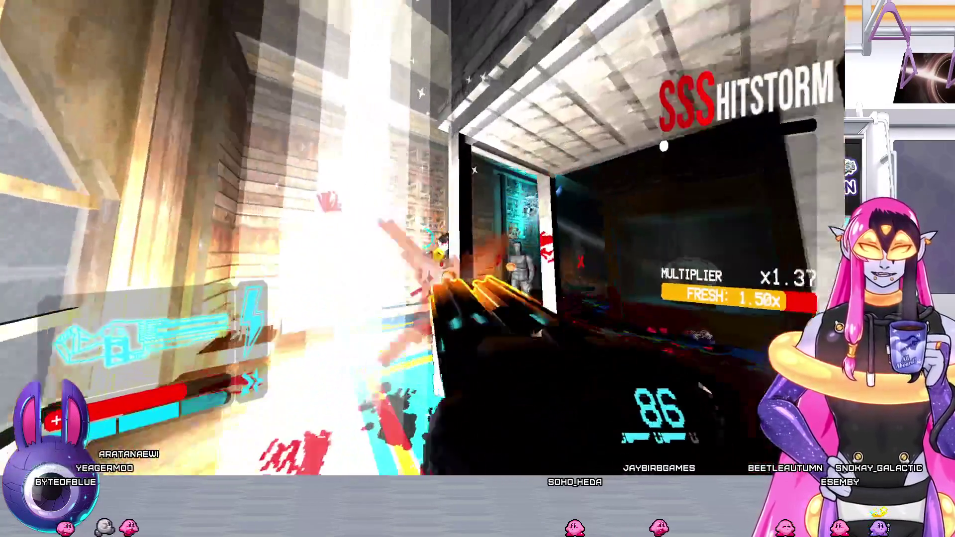
pyautogui.press('2')
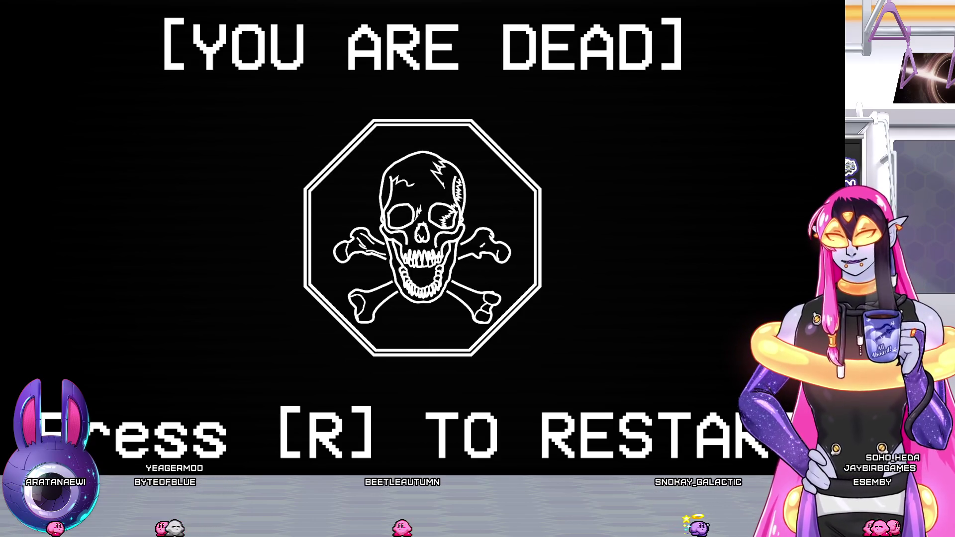
# Restart from the checkpoint and advance through the chapel into the attic corridor, swapping revolver variants
pyautogui.press('r')
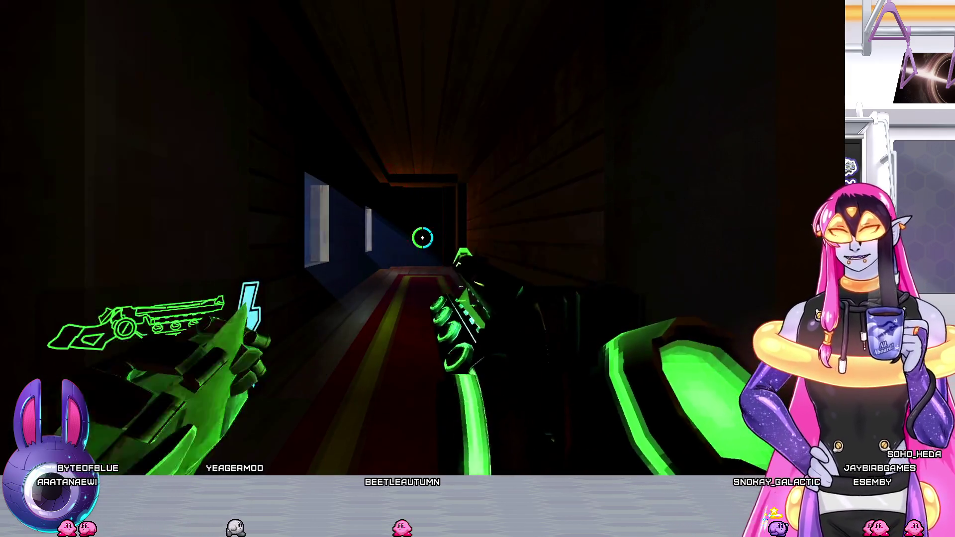
pyautogui.press('w')
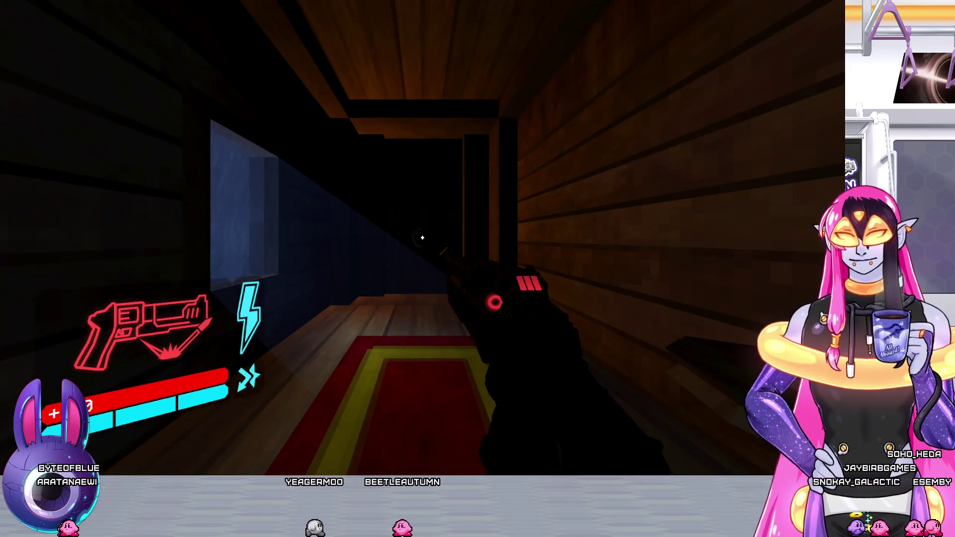
pyautogui.press('2')
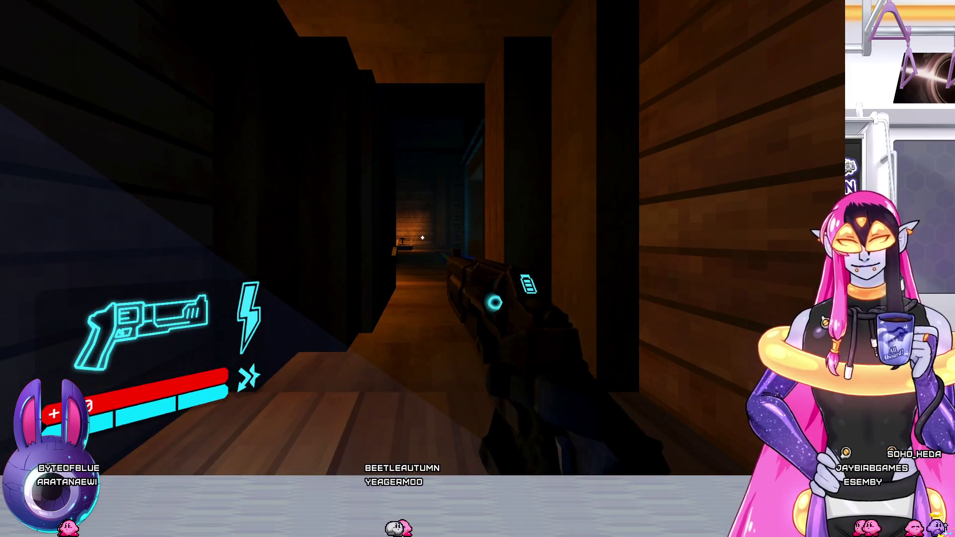
pyautogui.press('3')
pyautogui.press('w')
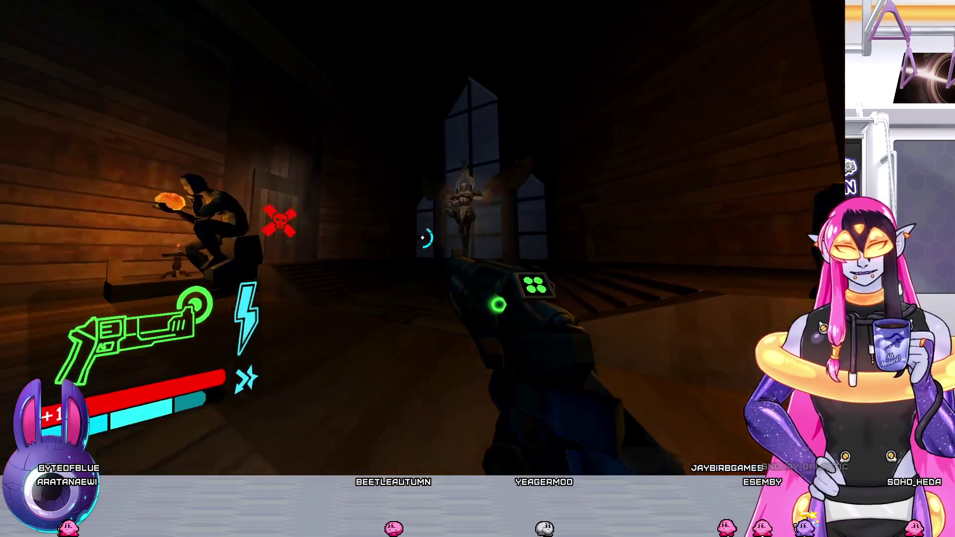
pyautogui.press('w')
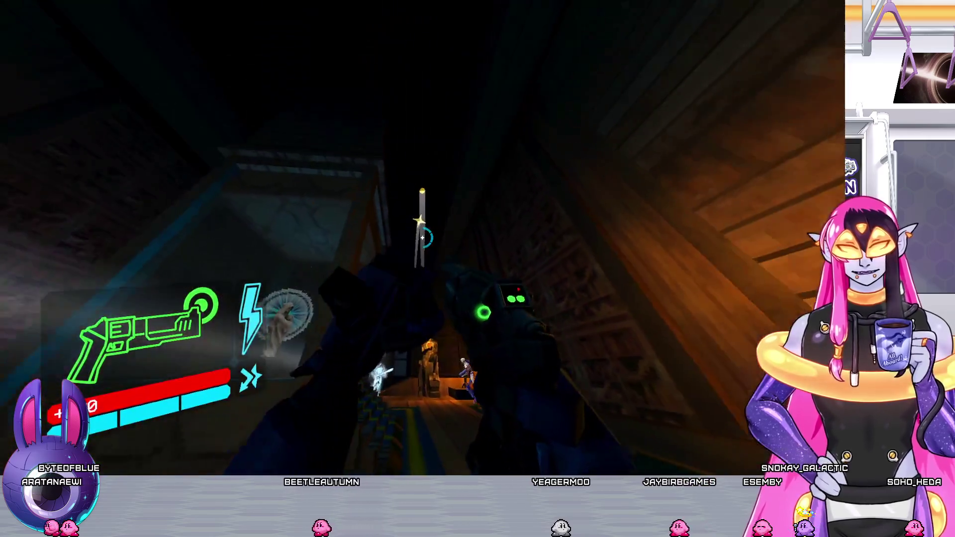
pyautogui.press('w')
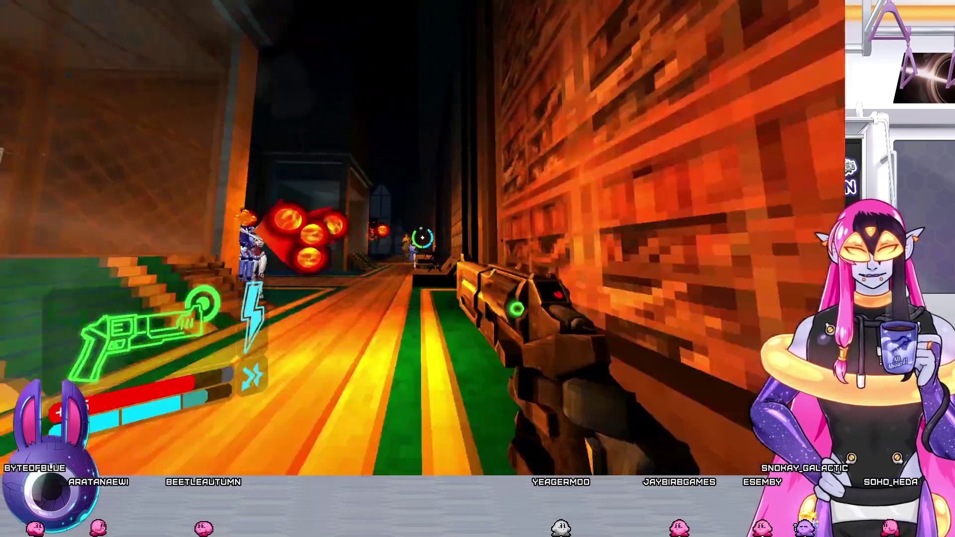
# Shoot the enemies along the attic and wooden corridors, including one in mid-air
pyautogui.click(420, 238)
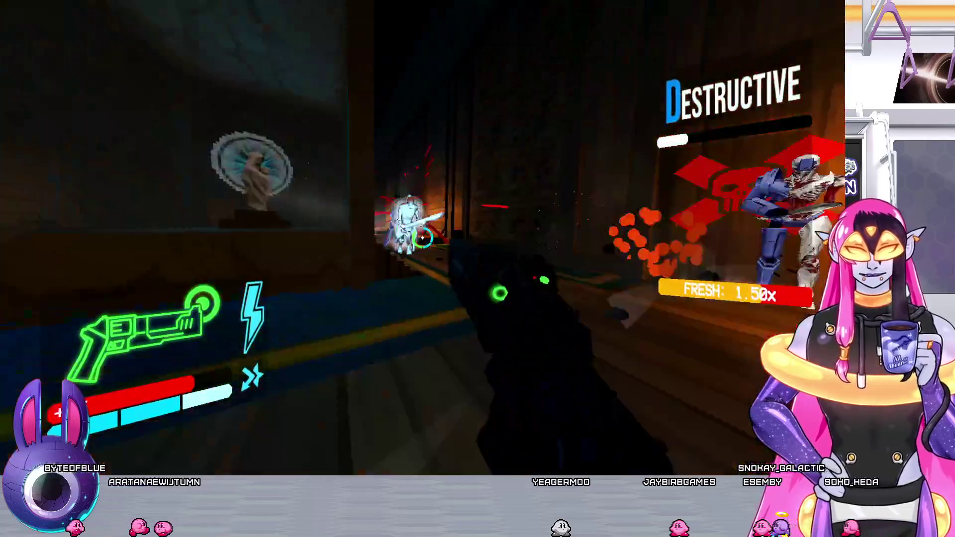
pyautogui.press('w')
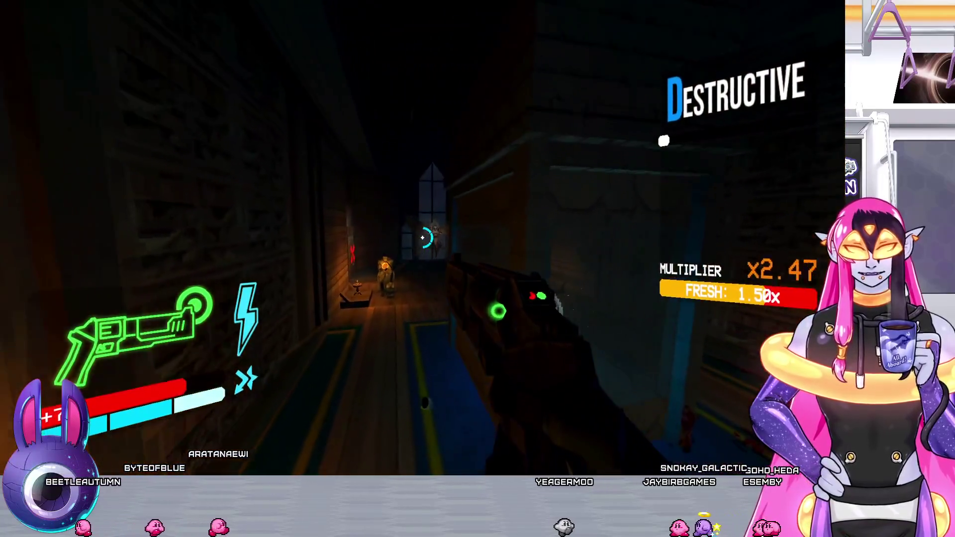
pyautogui.click(422, 238)
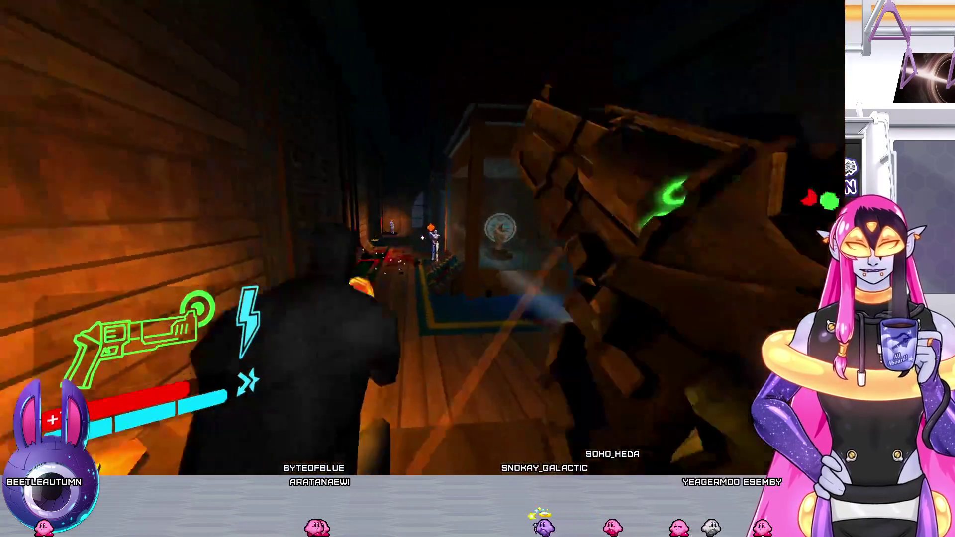
pyautogui.click(422, 238)
pyautogui.click(422, 238)
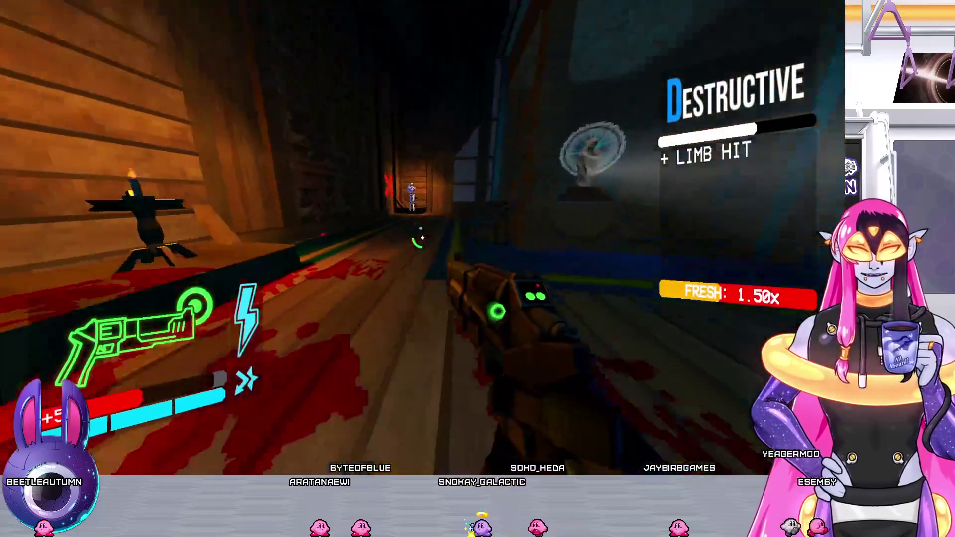
pyautogui.click(423, 238)
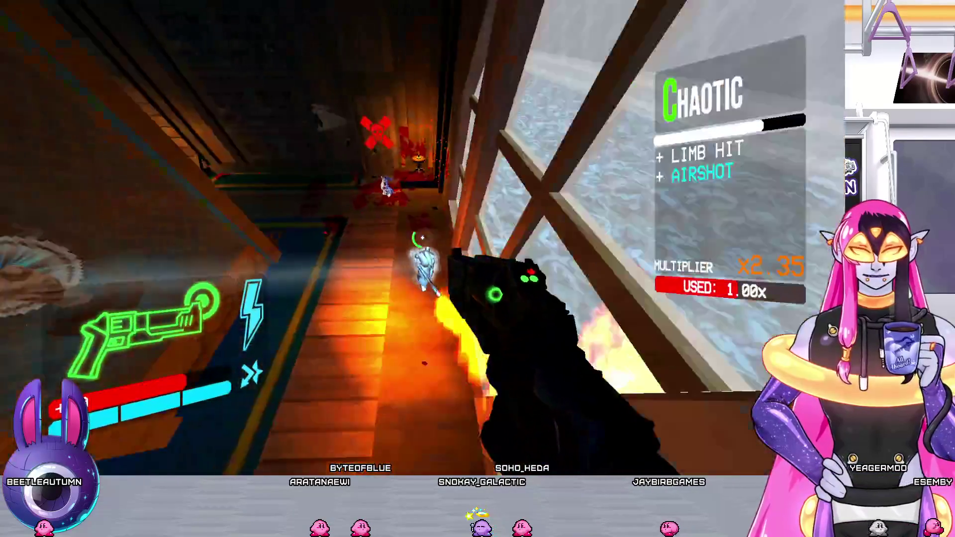
# Clear the enemies in the dark exhibit room
pyautogui.click(423, 238)
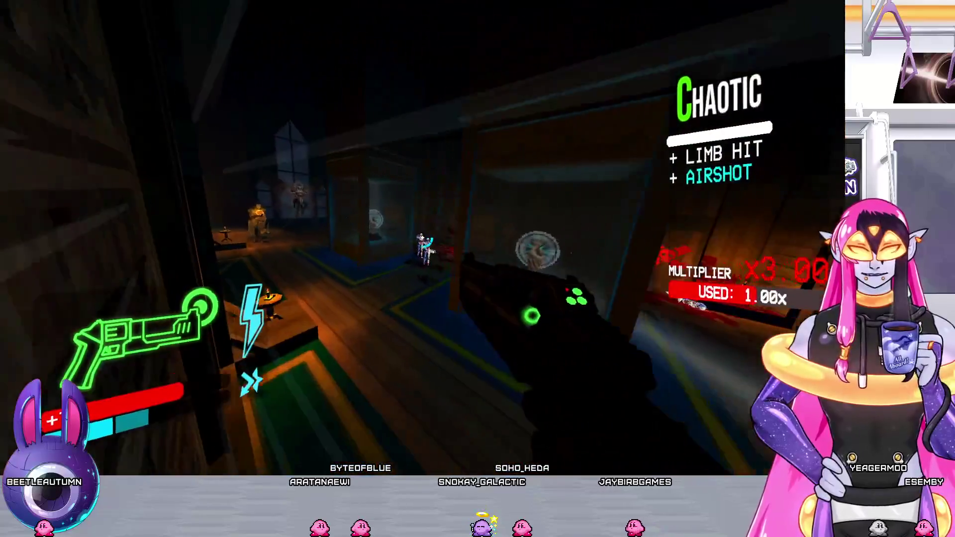
pyautogui.click(422, 237)
pyautogui.click(422, 238)
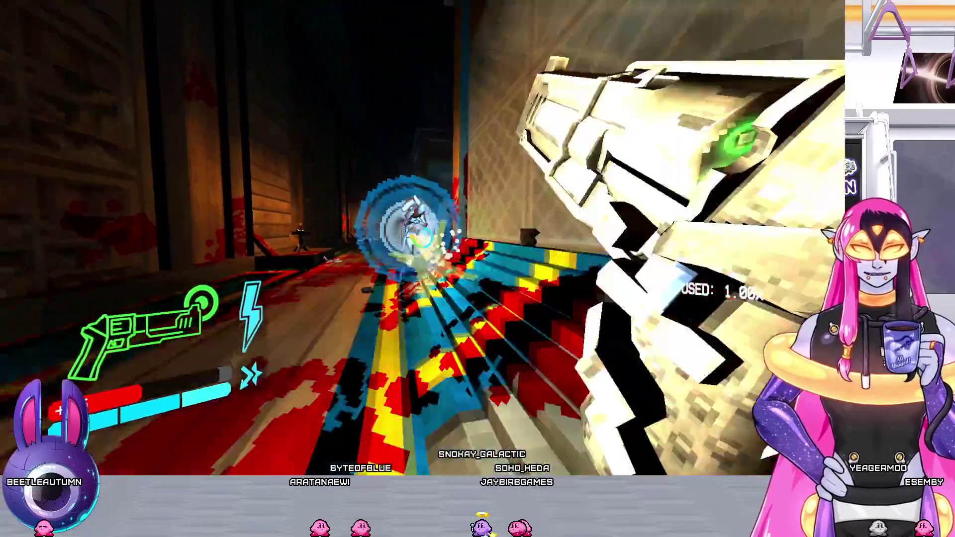
pyautogui.click(422, 238)
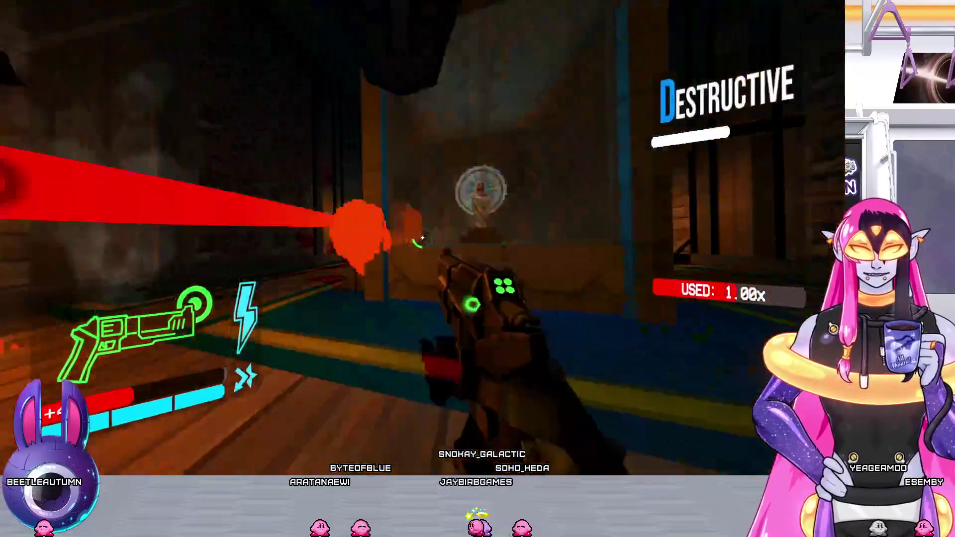
pyautogui.click(423, 237)
pyautogui.click(422, 238)
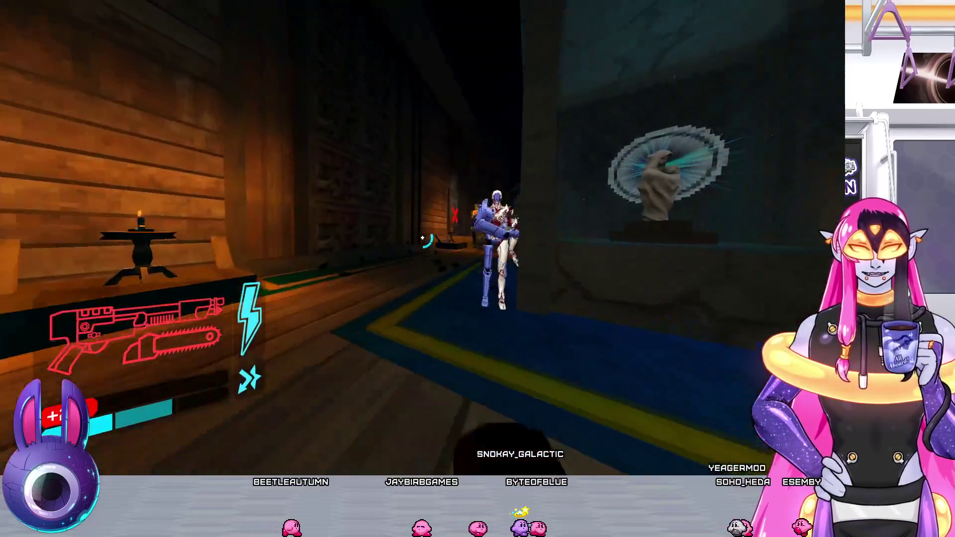
# Destroy the robot enemy, punch a projectile into an explosion, and railcannon the remaining enemies
pyautogui.click(422, 238)
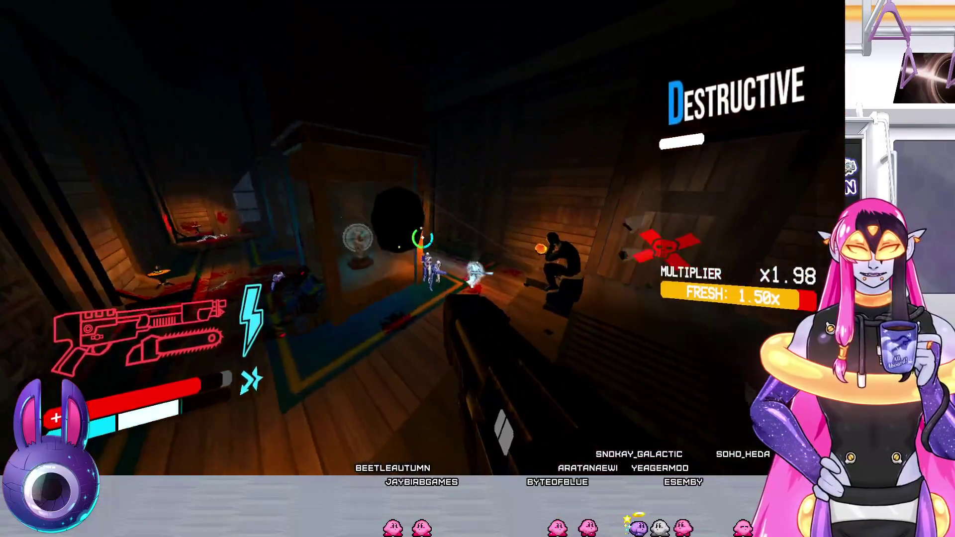
pyautogui.click(422, 238)
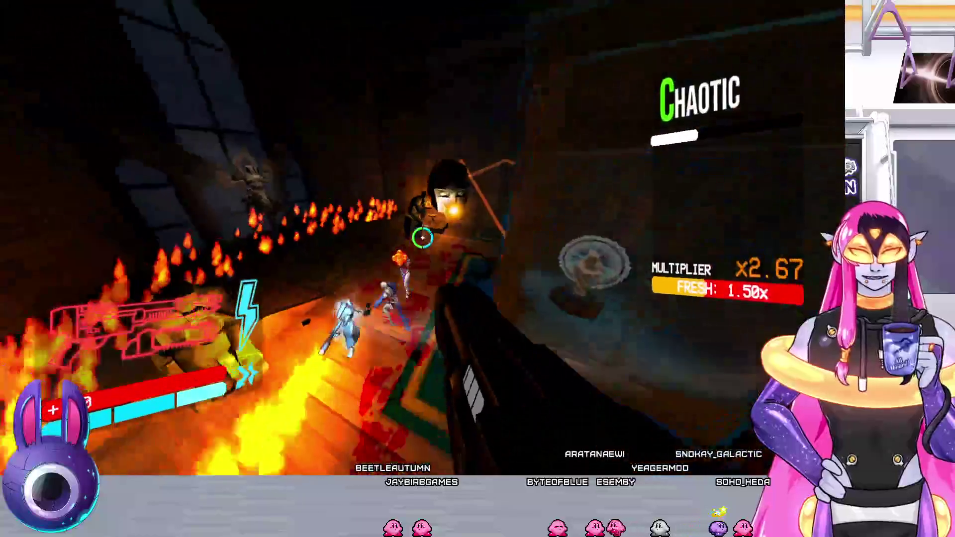
pyautogui.click(422, 239)
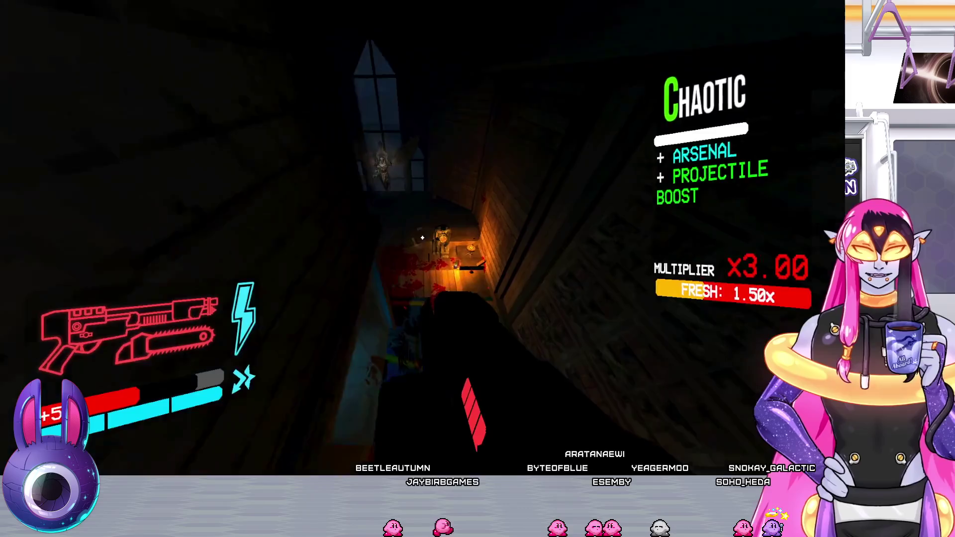
pyautogui.click(422, 238)
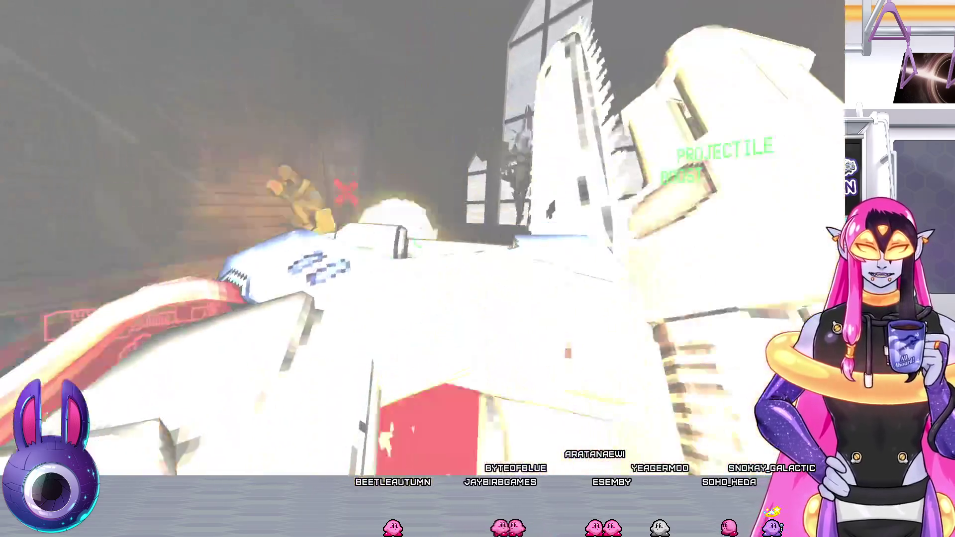
pyautogui.press('f')
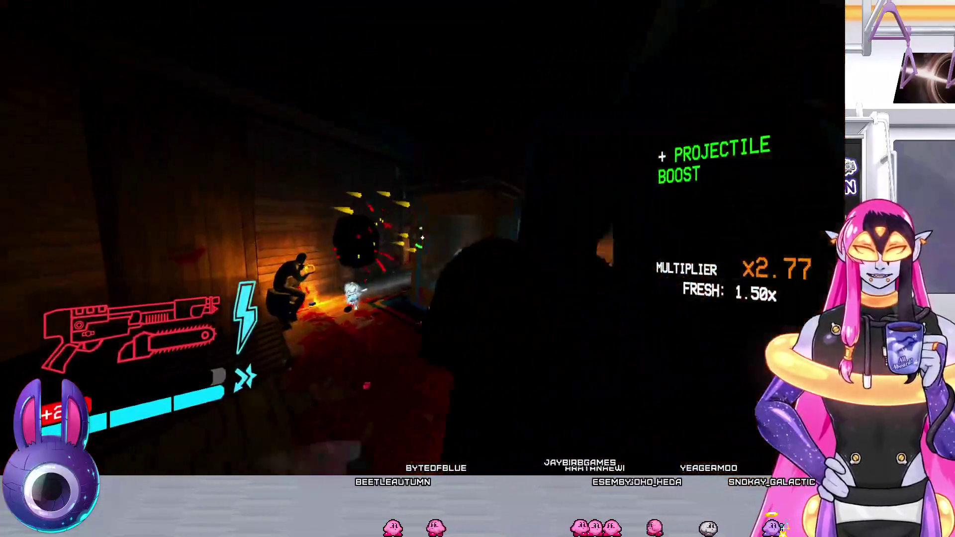
pyautogui.click(423, 238)
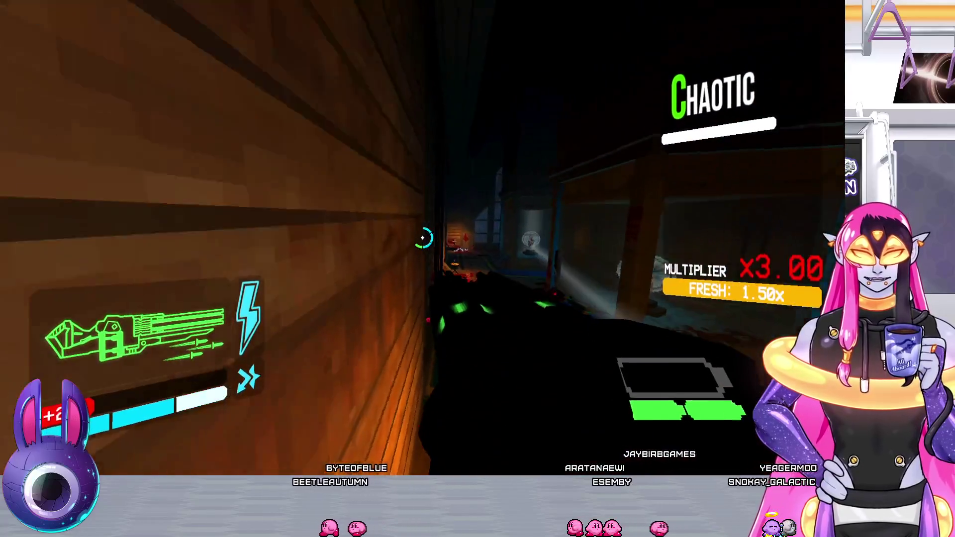
# Shotgun the enemies in the next exhibit room and blast down the dark corridor, reaching Chaotic x1.08
pyautogui.press('1')
pyautogui.press('2')
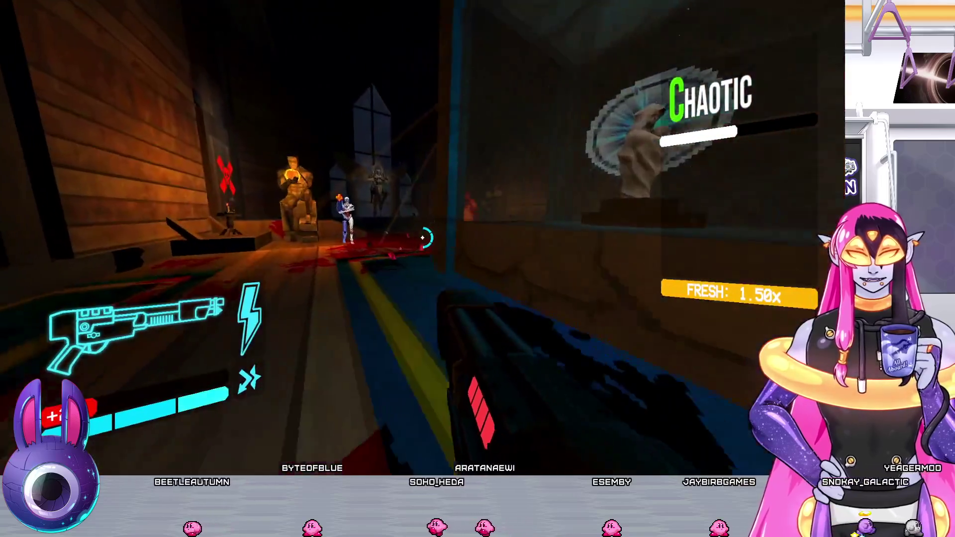
pyautogui.click(422, 239)
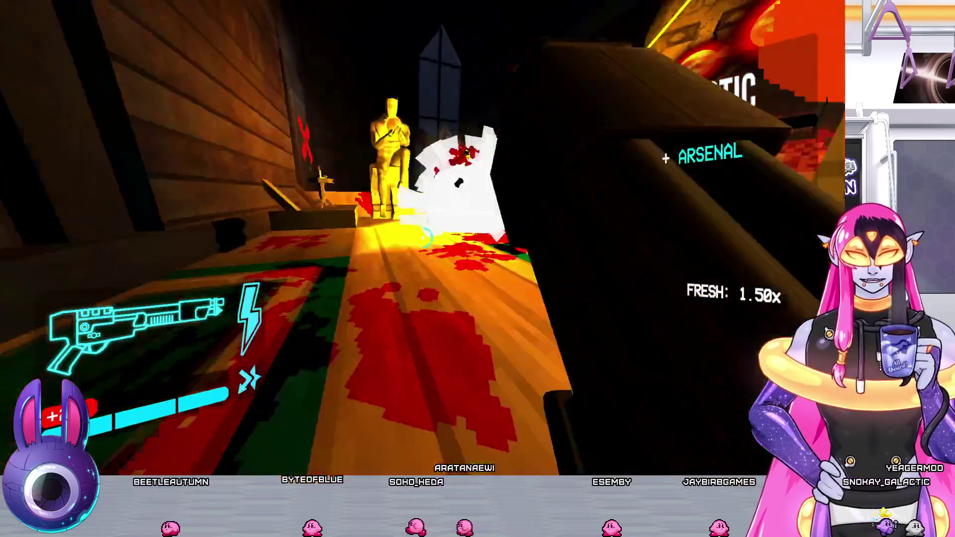
pyautogui.click(422, 239)
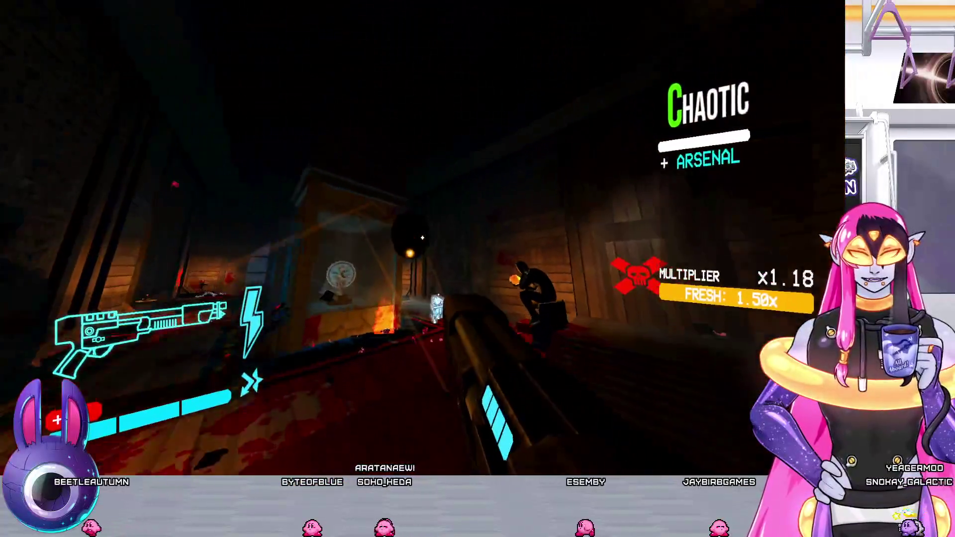
pyautogui.click(422, 239)
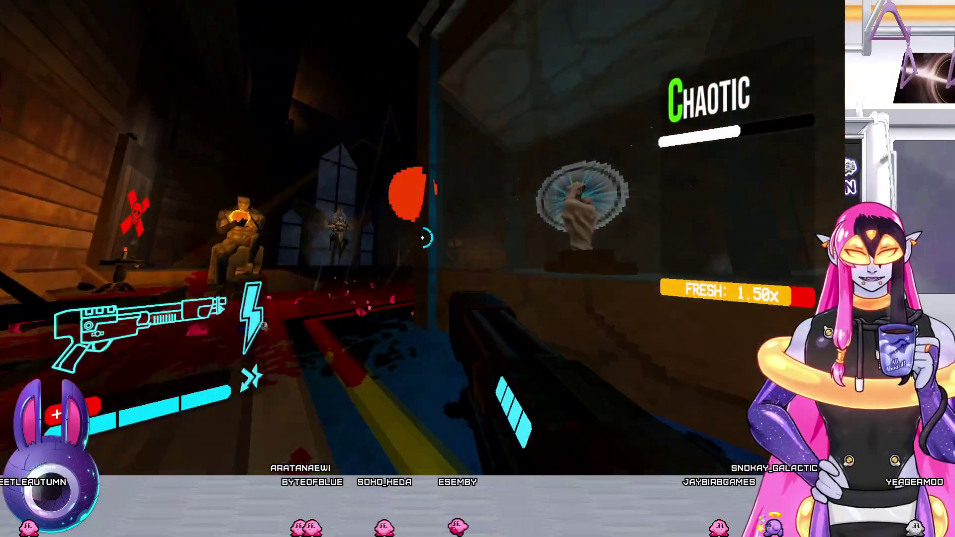
pyautogui.click(422, 238)
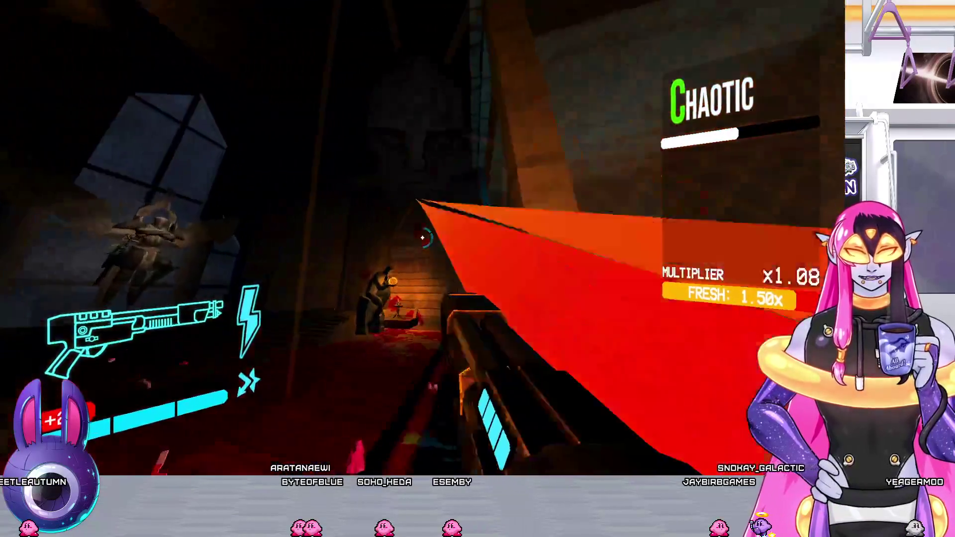
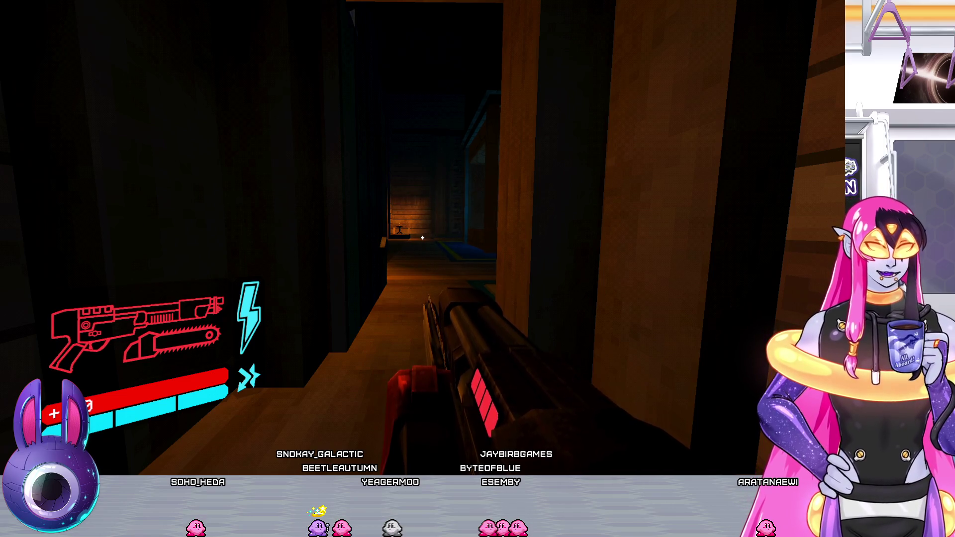
# Advance down the wooden corridor into the room with seated statues and the glowing portrait
pyautogui.press('w')
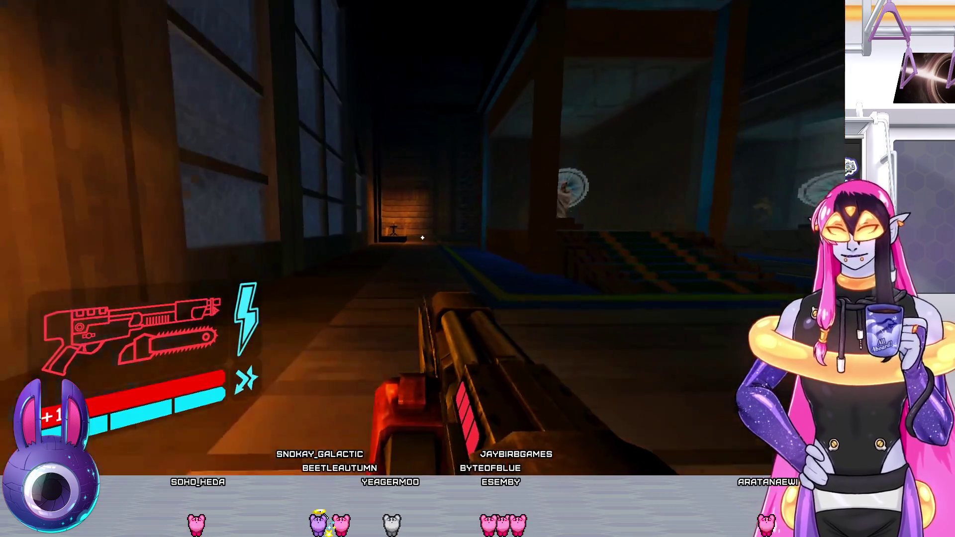
pyautogui.press('w')
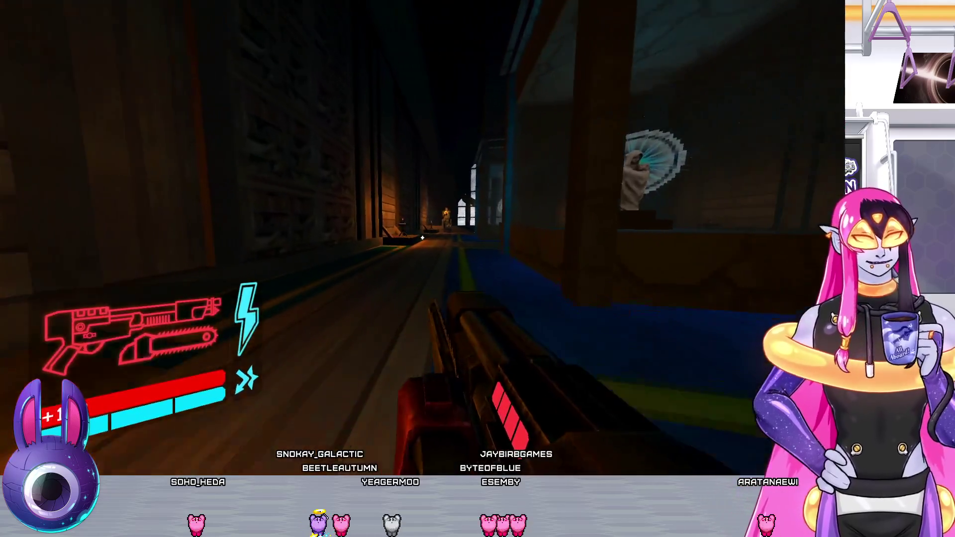
pyautogui.press('w')
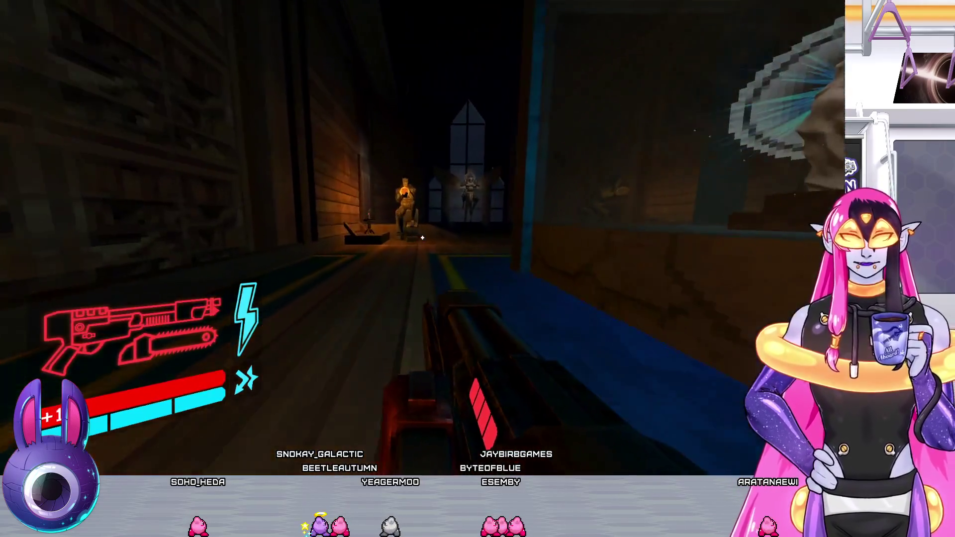
pyautogui.press('w')
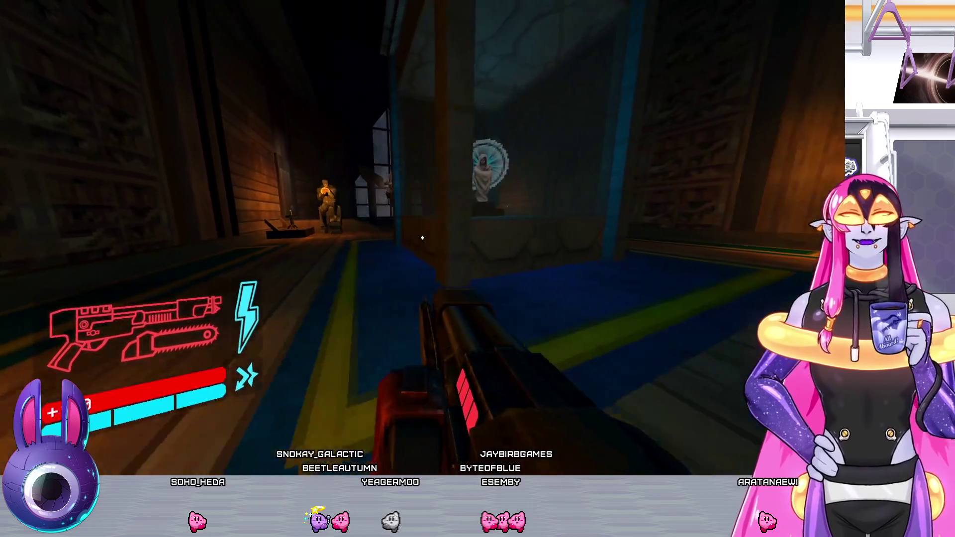
pyautogui.press('w')
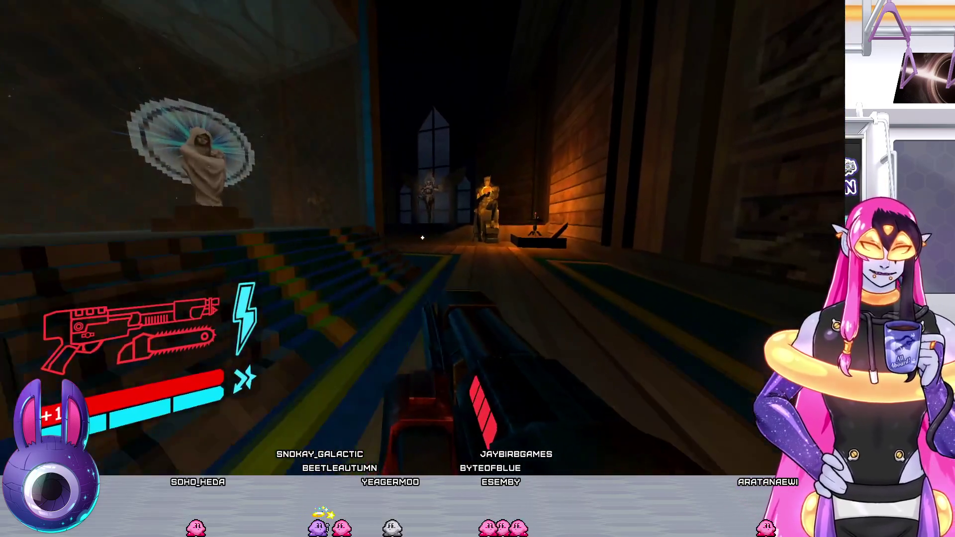
pyautogui.press('w')
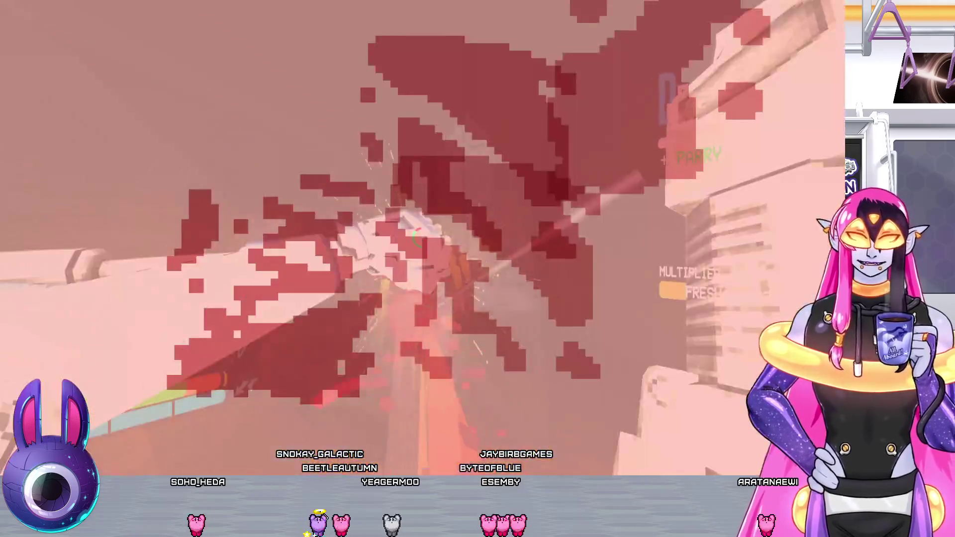
# Parry an incoming attack, then switch to the nailgun and spray the enemies down the corridor
pyautogui.press('f')
pyautogui.press('w')
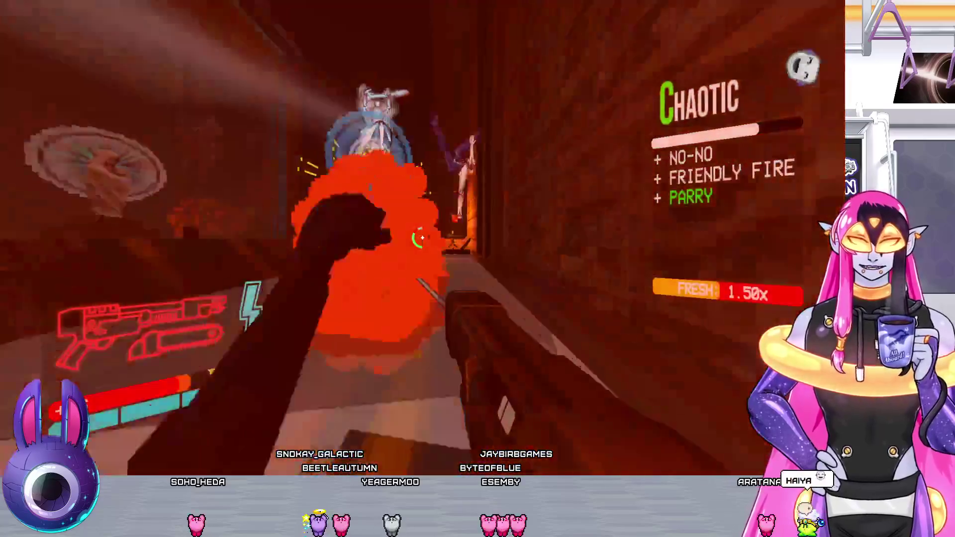
pyautogui.press('3')
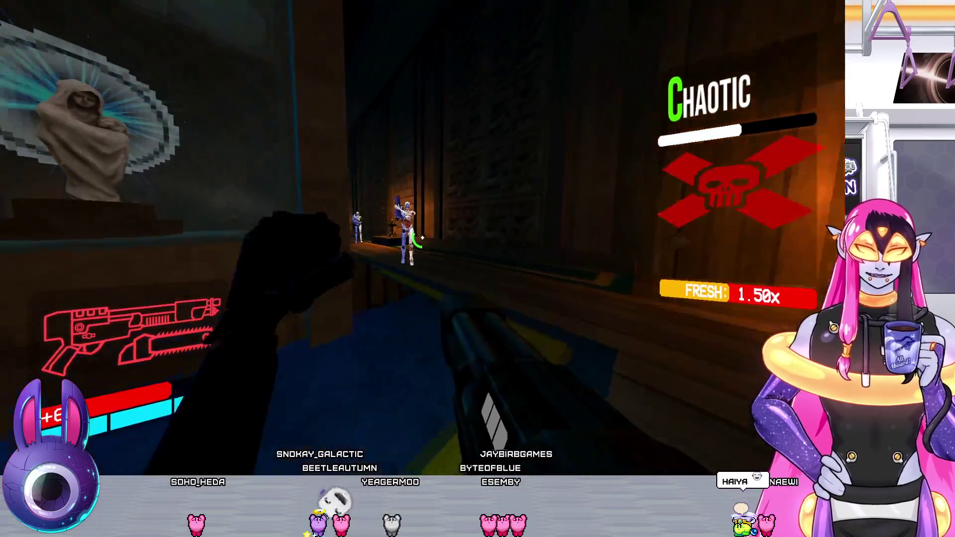
pyautogui.click(423, 238)
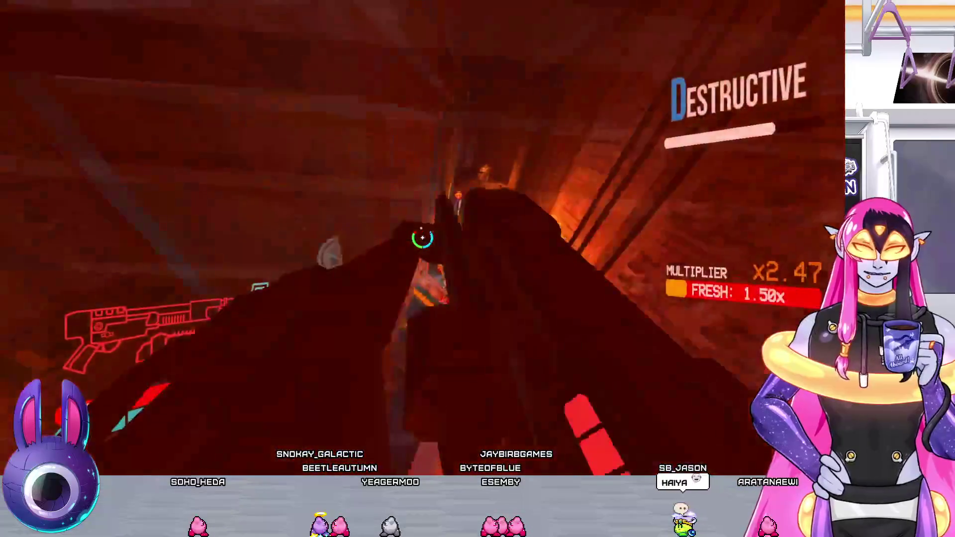
pyautogui.click(423, 238)
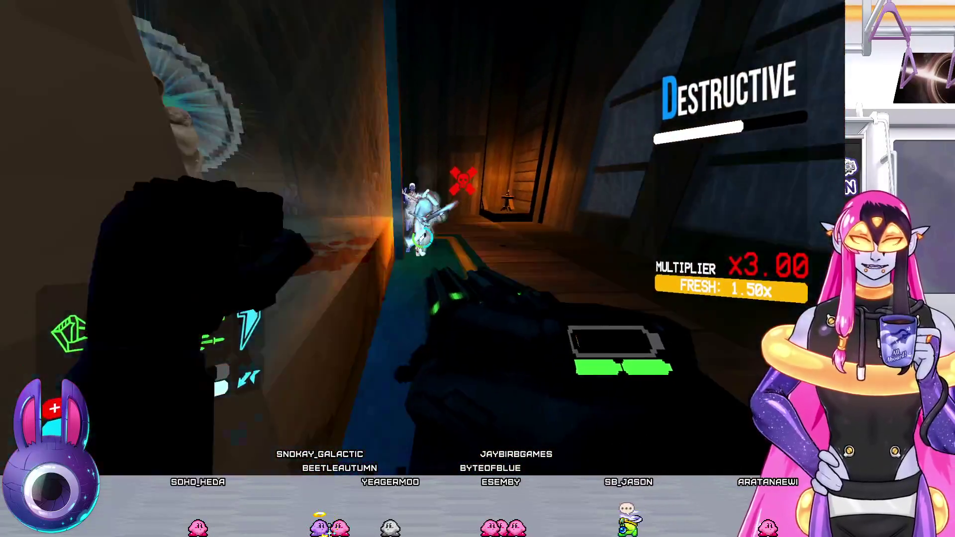
pyautogui.click(422, 239)
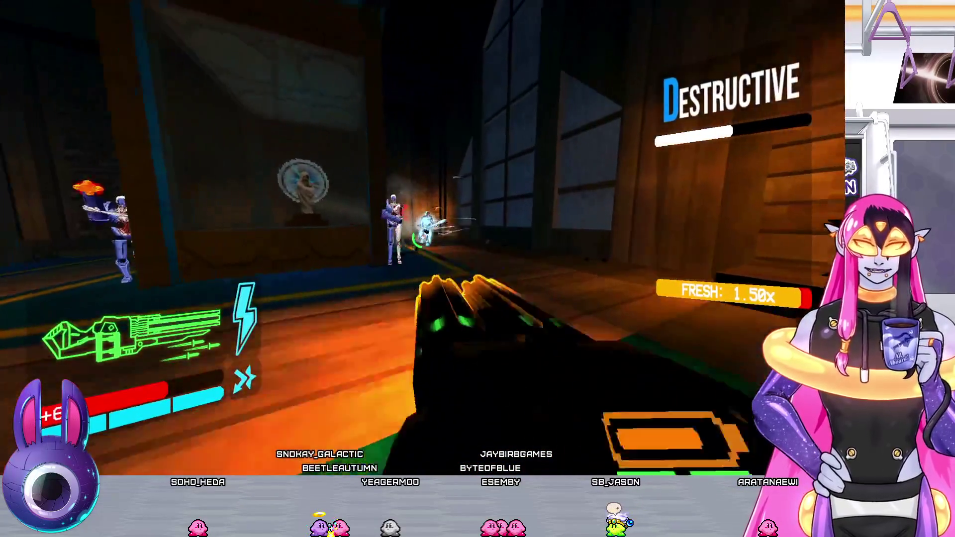
pyautogui.click(422, 238)
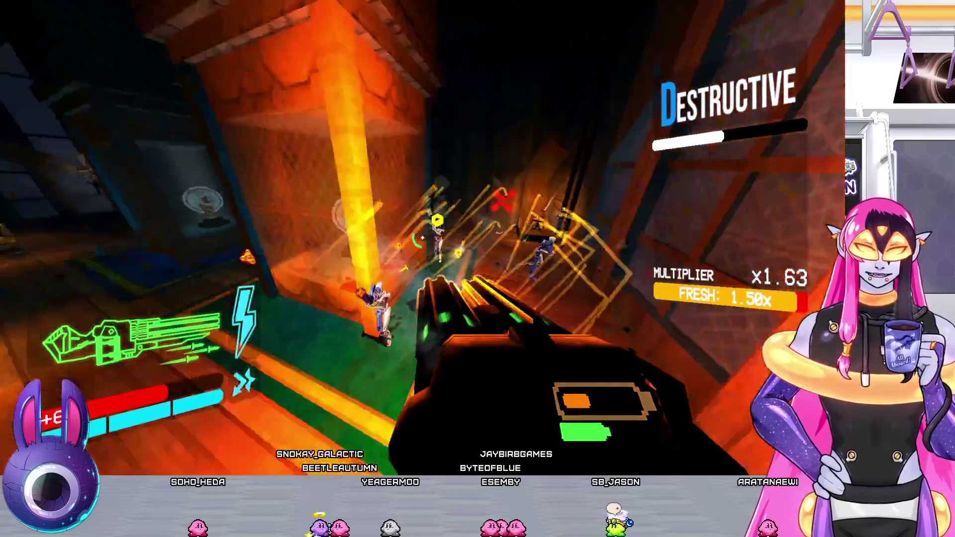
# Swap weapons and shoot the armored enemies across the rooms and down the lit corridor
pyautogui.press('2')
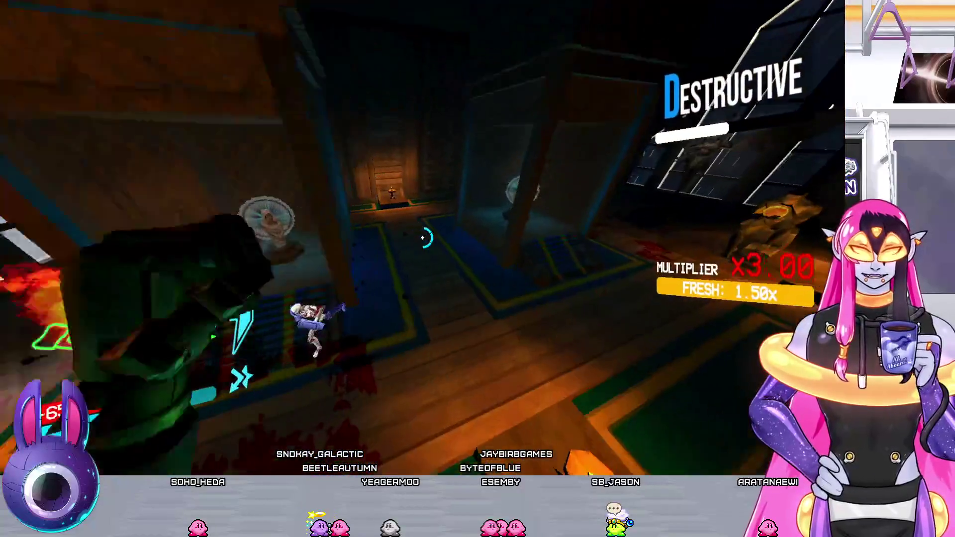
pyautogui.press('shift')
pyautogui.press('shift')
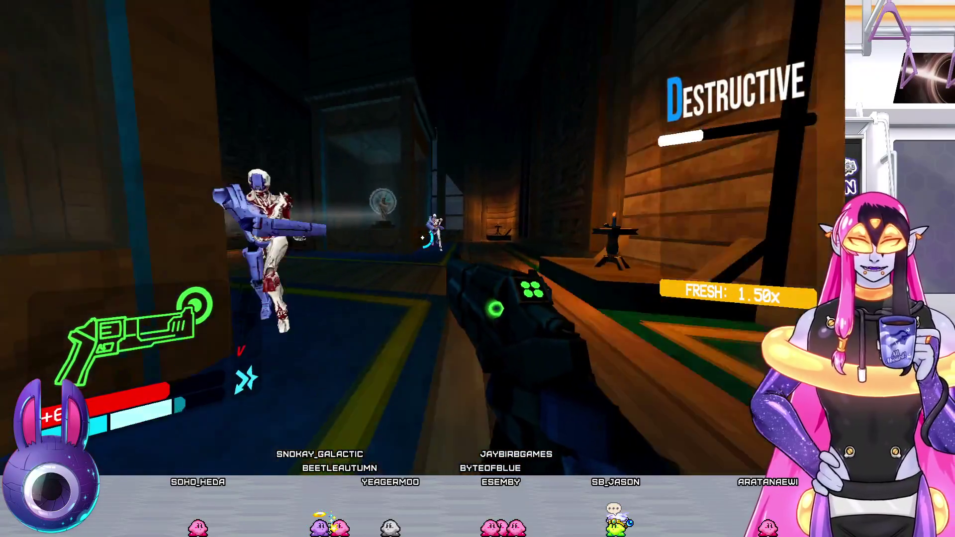
pyautogui.click(422, 238)
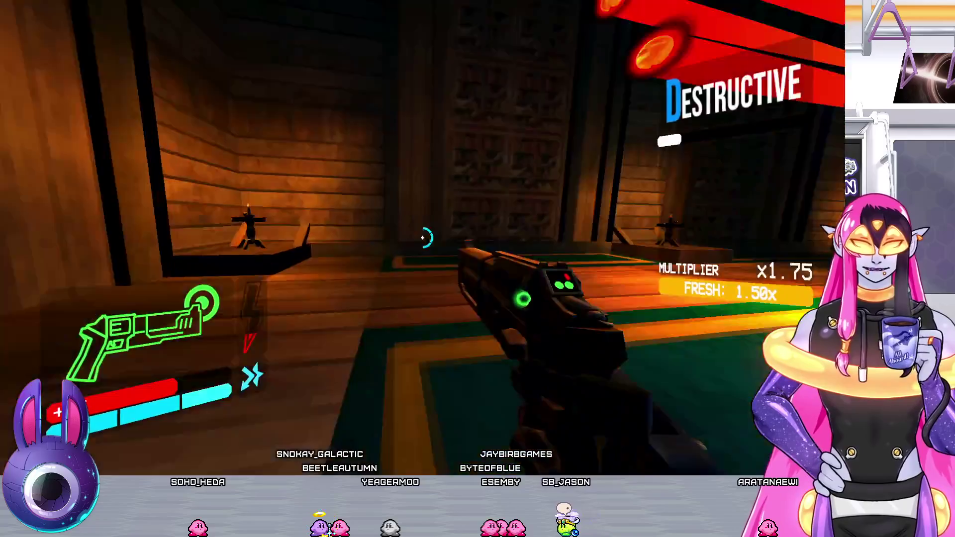
pyautogui.click(423, 239)
pyautogui.click(422, 238)
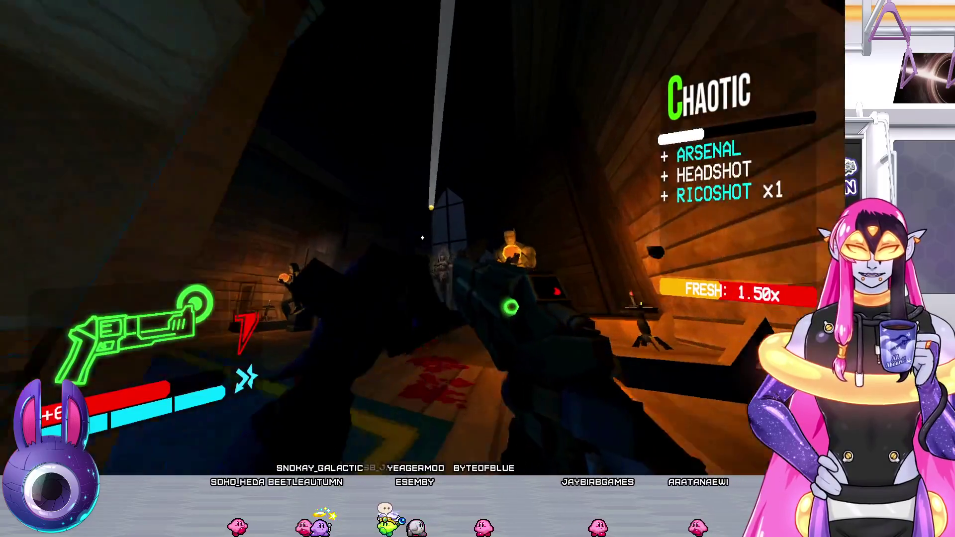
pyautogui.click(423, 238)
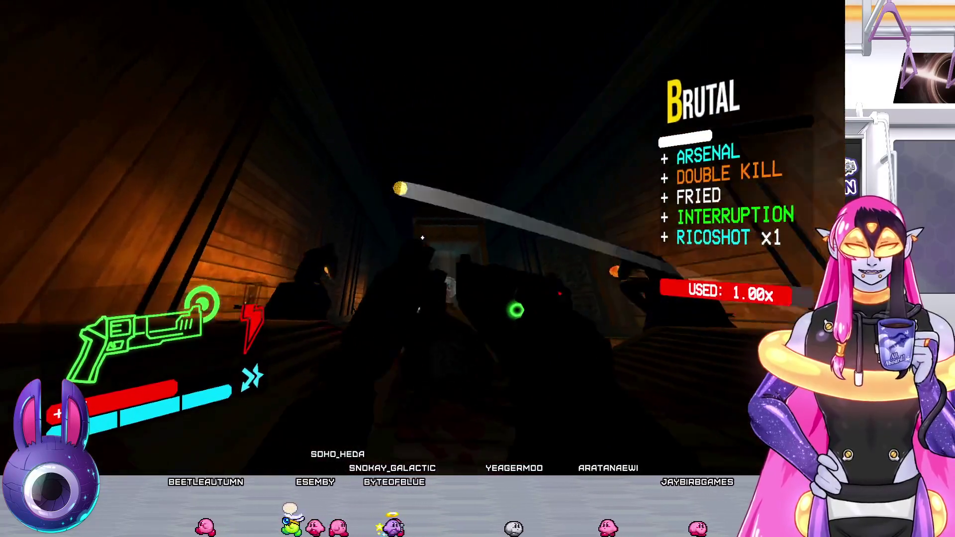
pyautogui.click(422, 238)
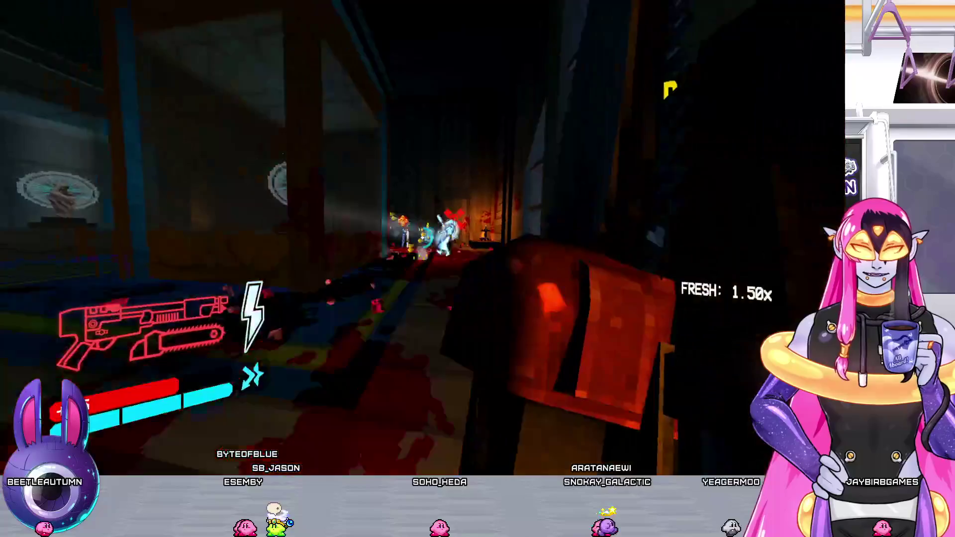
# Blast the enemies in the dark rooms and blue-lit corridor, burning and finishing the seated enemy
pyautogui.click(422, 238)
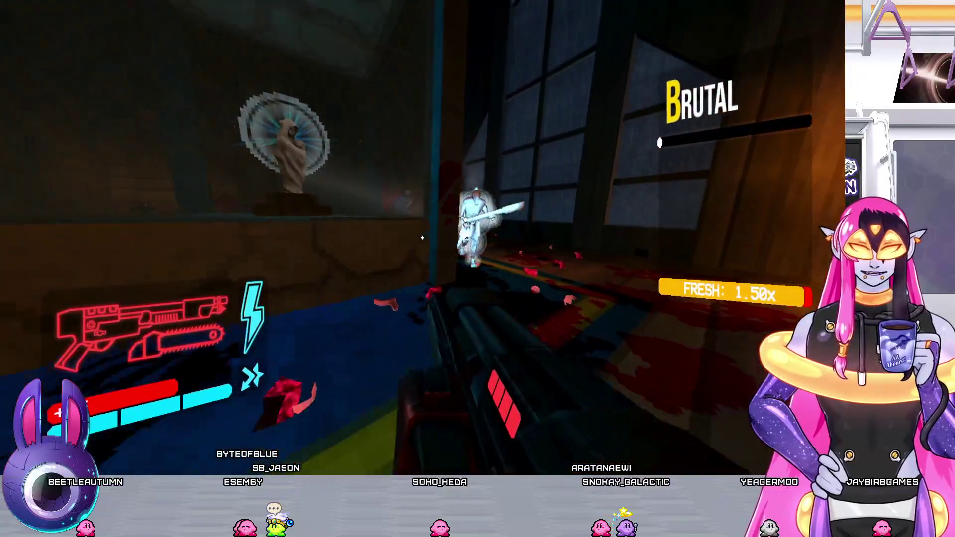
pyautogui.click(422, 238)
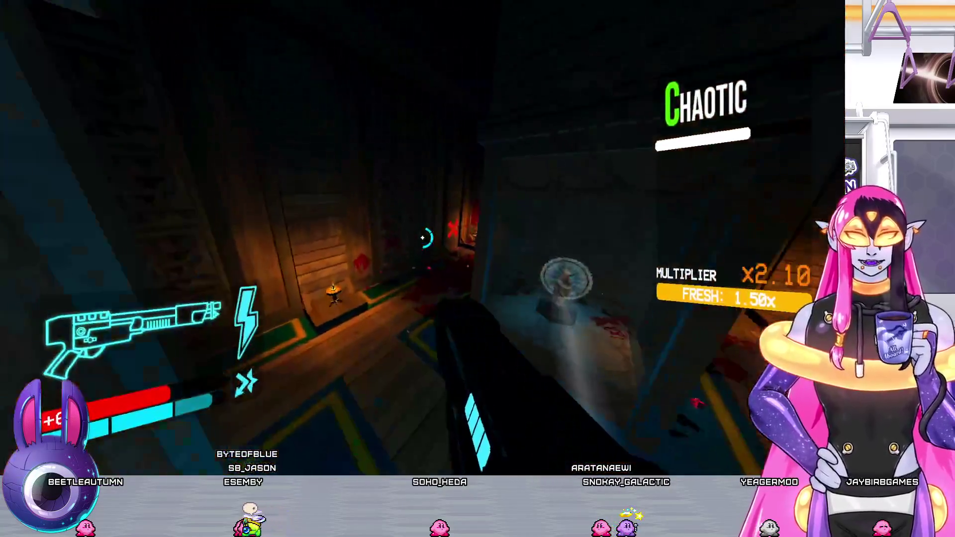
pyautogui.click(423, 238)
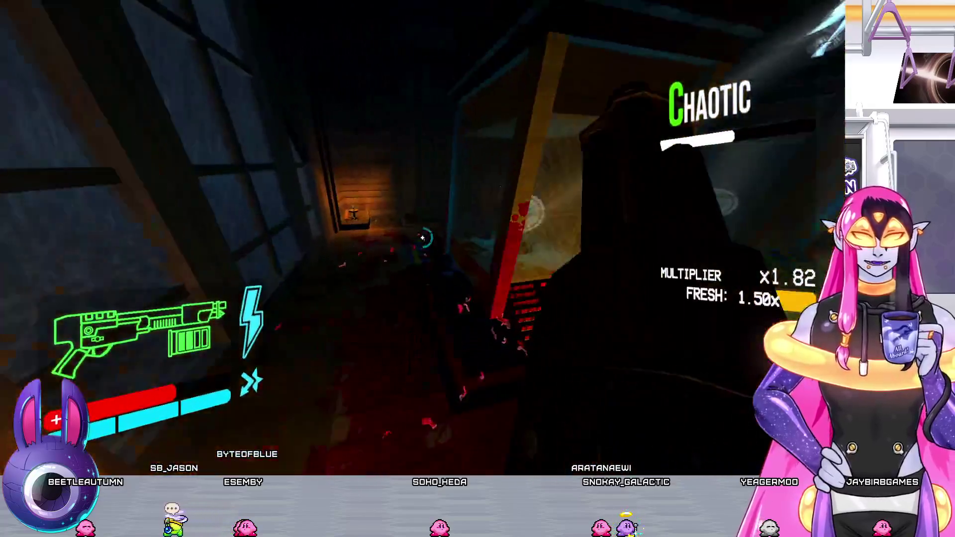
pyautogui.click(422, 238)
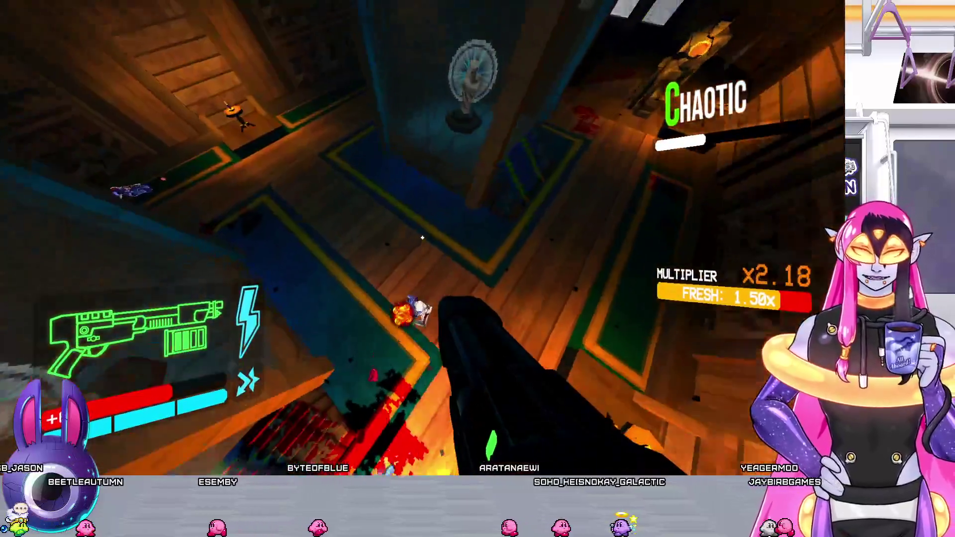
pyautogui.click(422, 238)
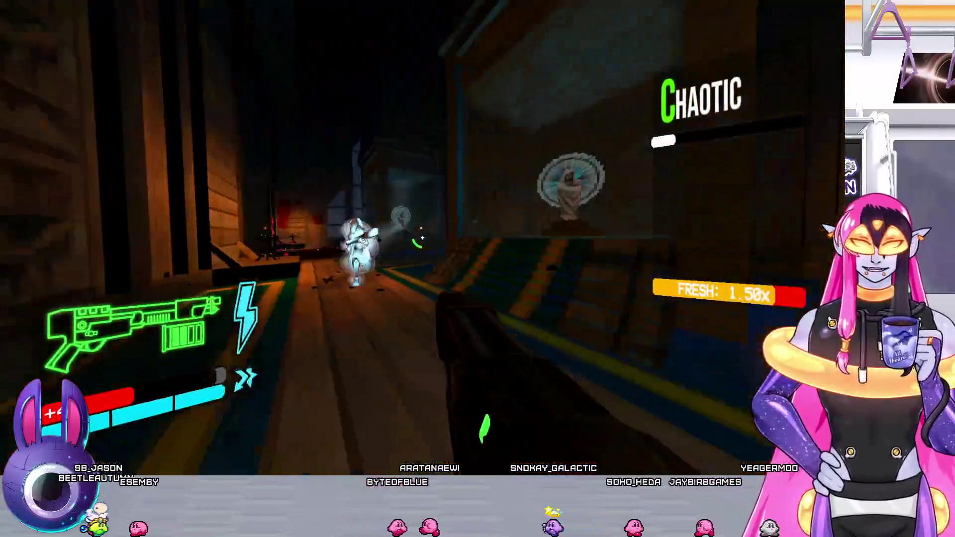
pyautogui.click(422, 238)
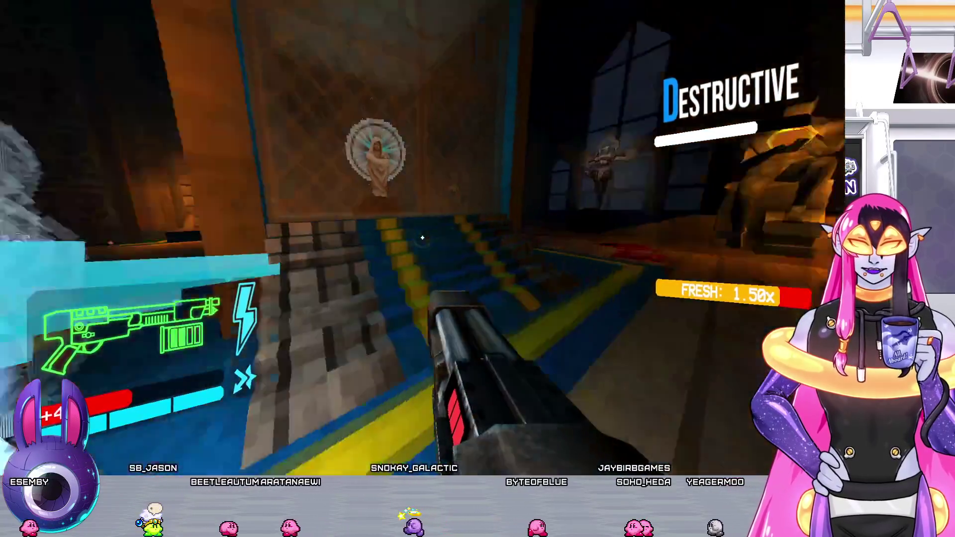
pyautogui.click(423, 238)
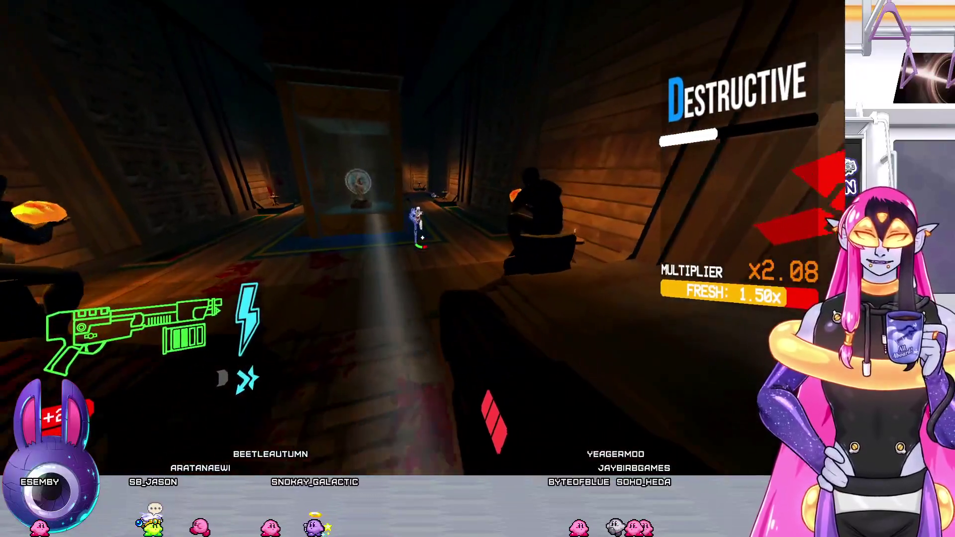
pyautogui.click(423, 238)
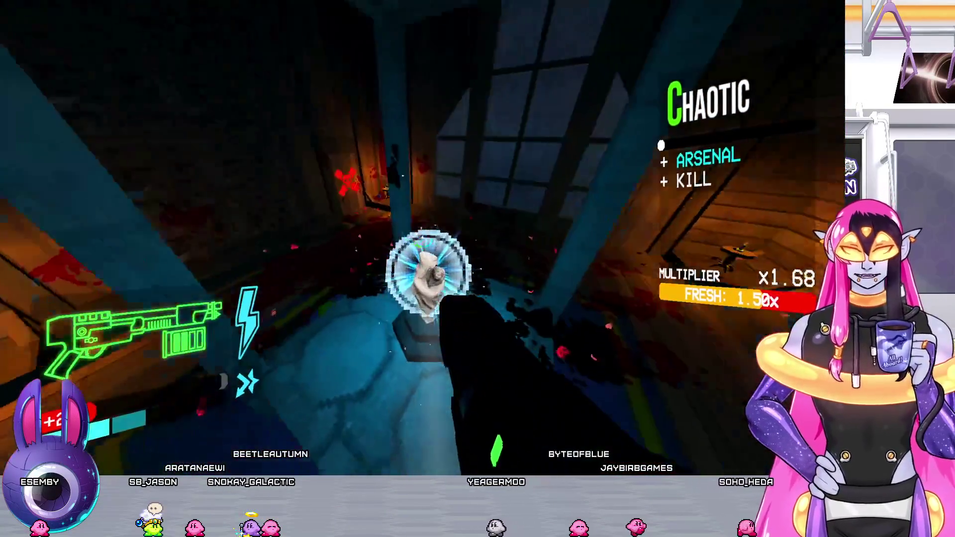
# Destroy the glowing statue target and clear the remaining enemy group near the wooden walls
pyautogui.click(422, 238)
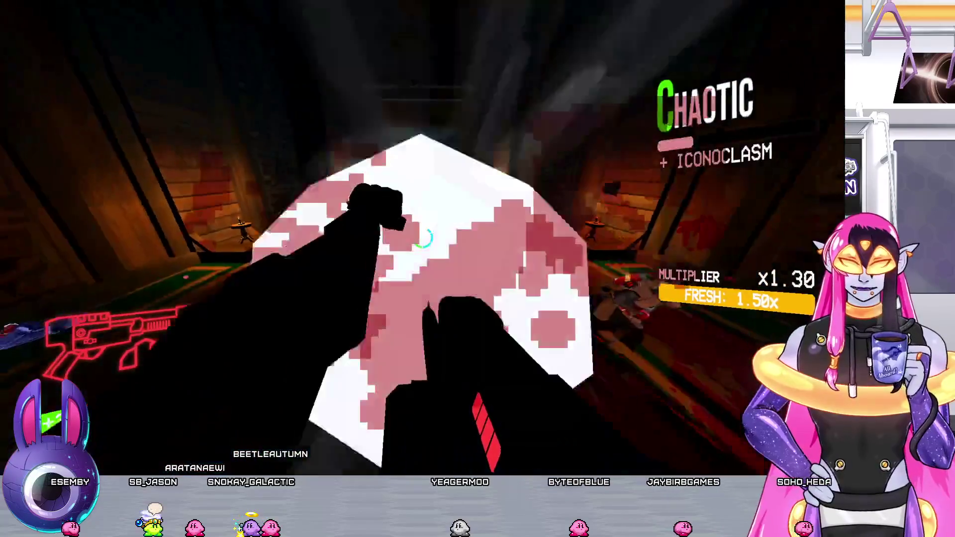
pyautogui.click(422, 238)
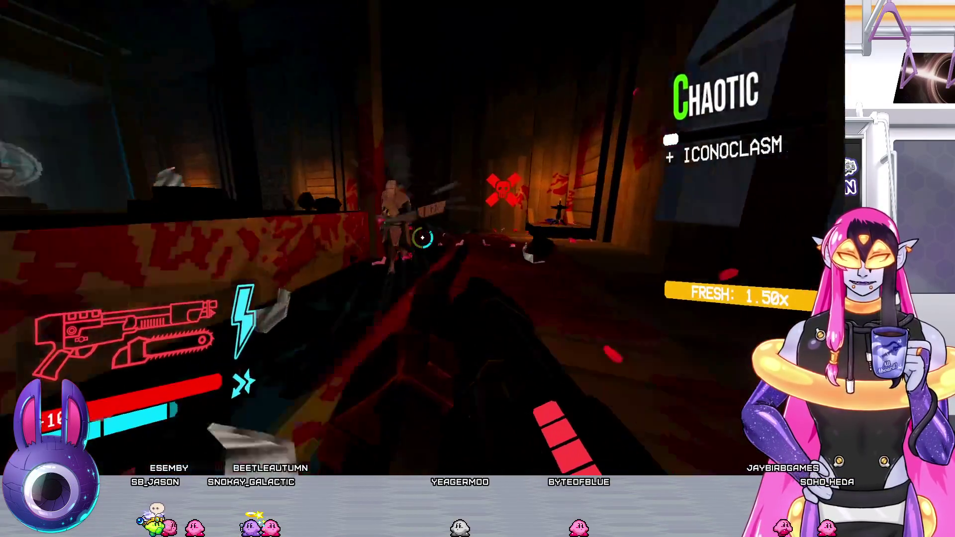
pyautogui.click(422, 239)
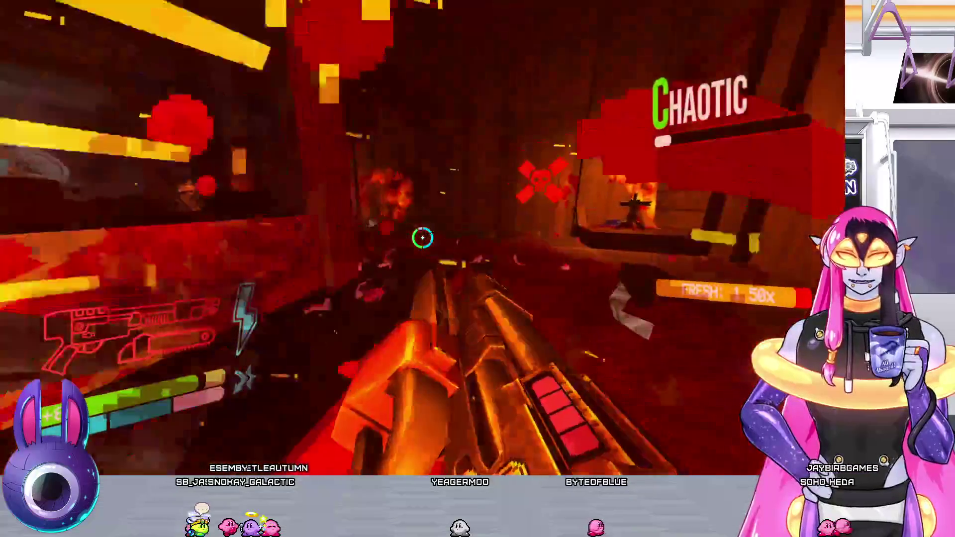
pyautogui.click(422, 239)
pyautogui.click(423, 238)
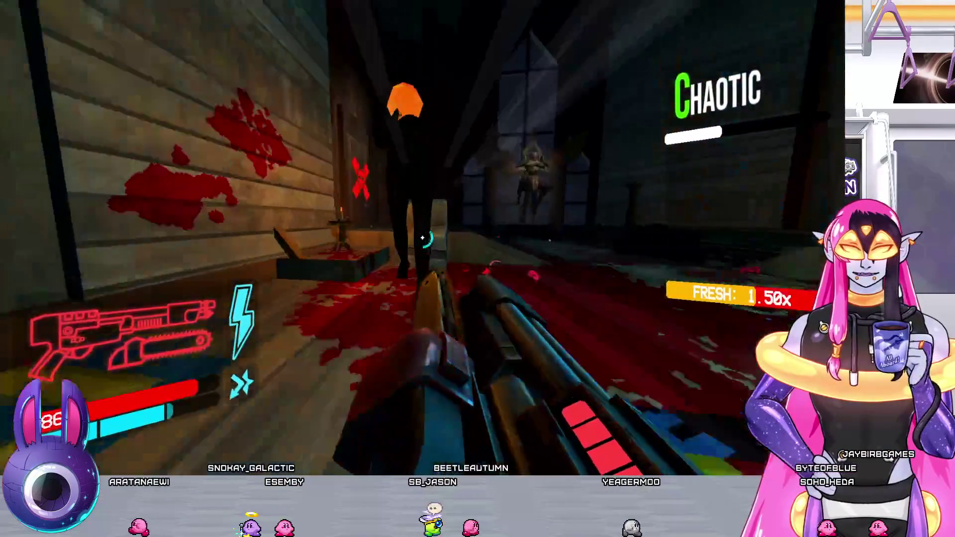
pyautogui.click(422, 238)
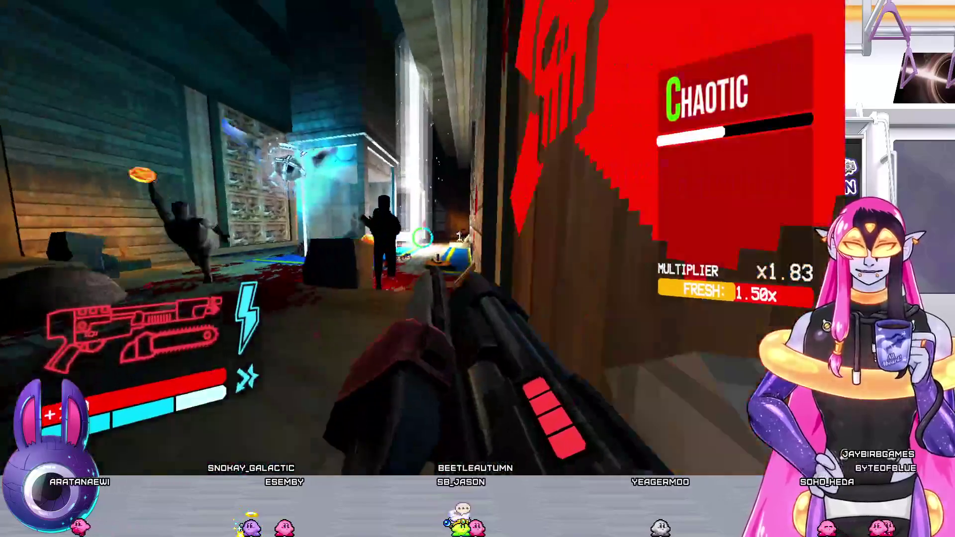
pyautogui.click(422, 238)
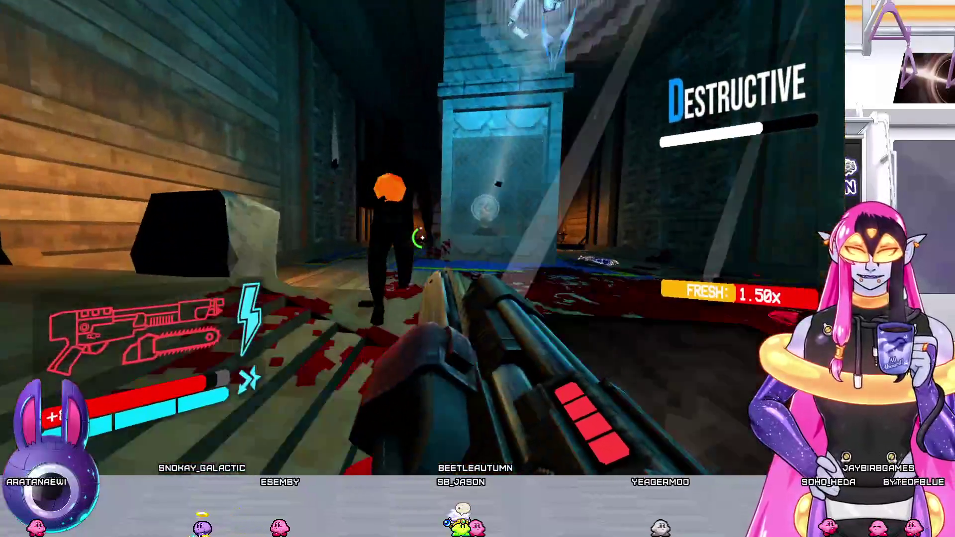
pyautogui.click(422, 239)
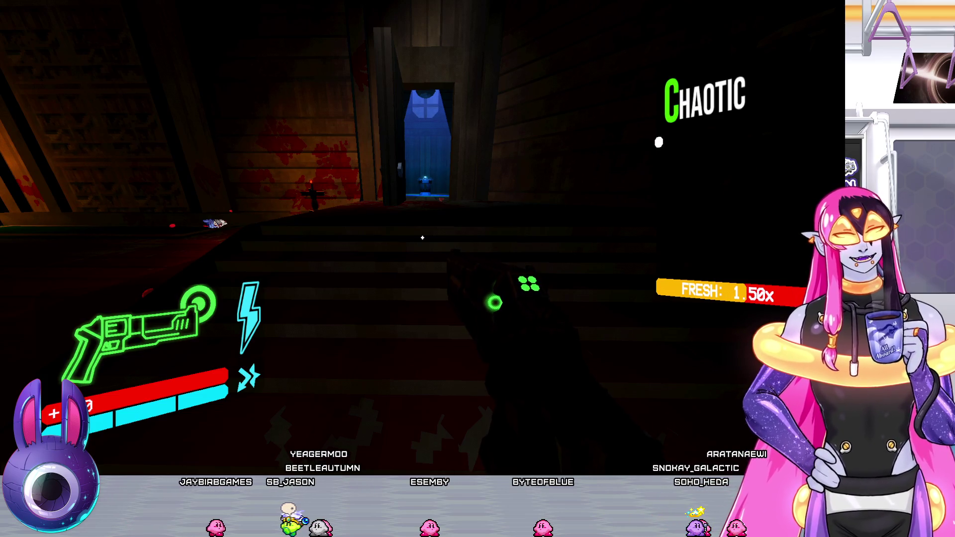
# Navigate from the doorway through the corridor toward the blue skull room
pyautogui.press('s')
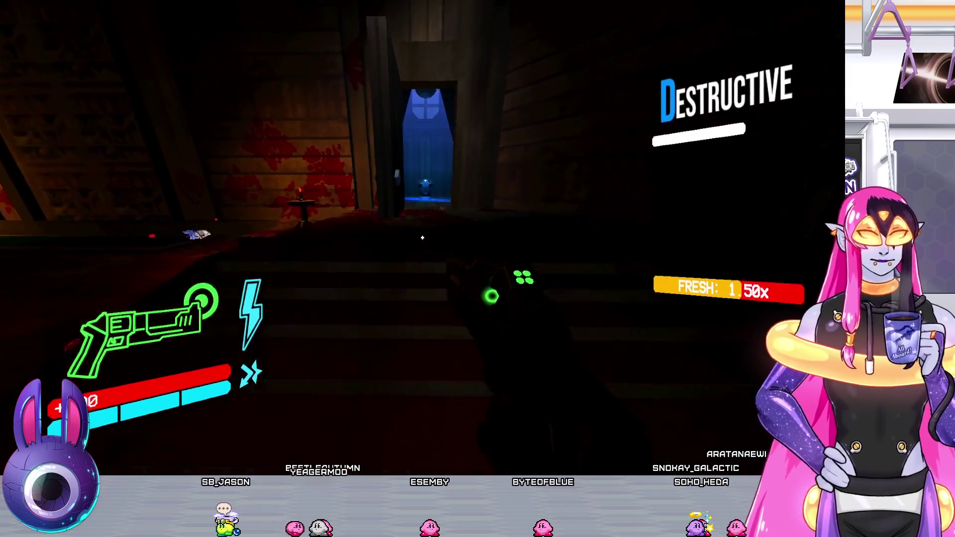
pyautogui.press('w')
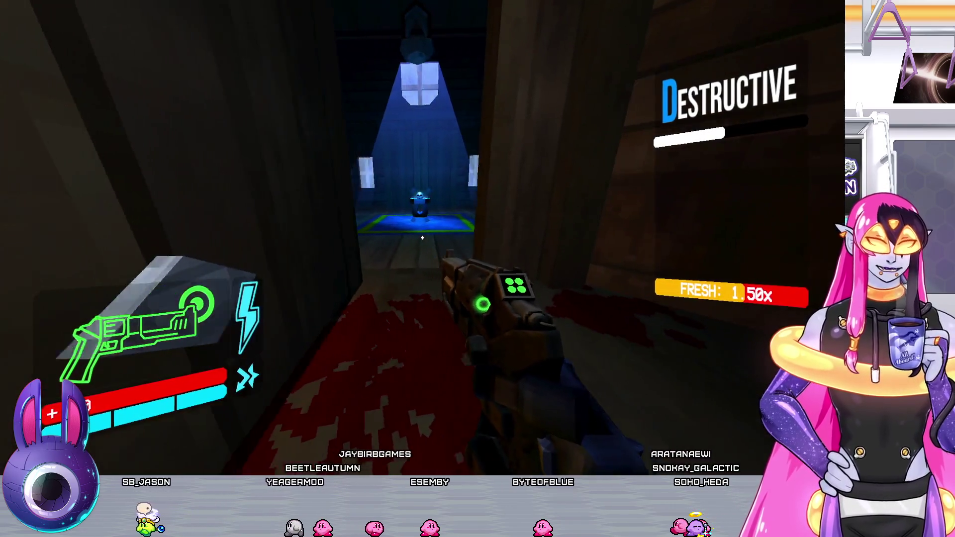
pyautogui.press('s')
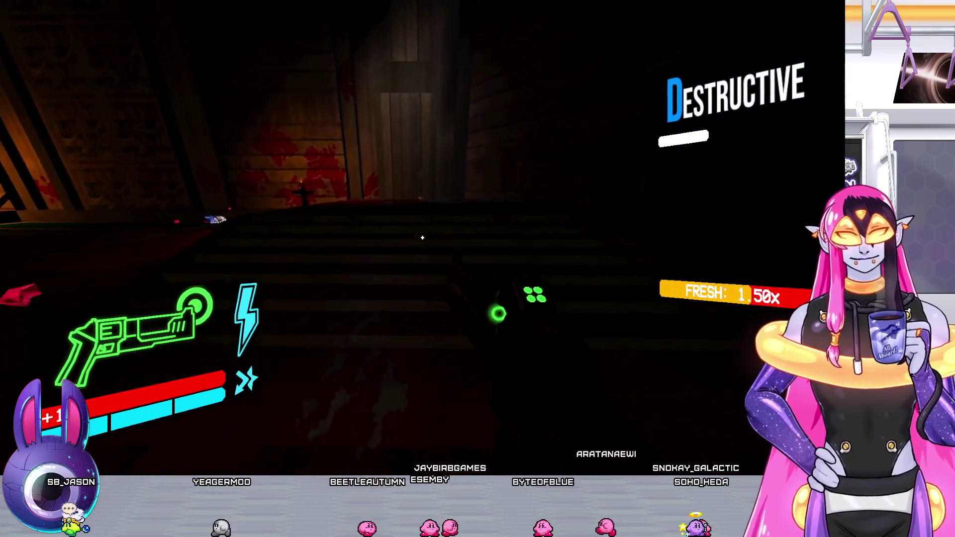
pyautogui.press('w')
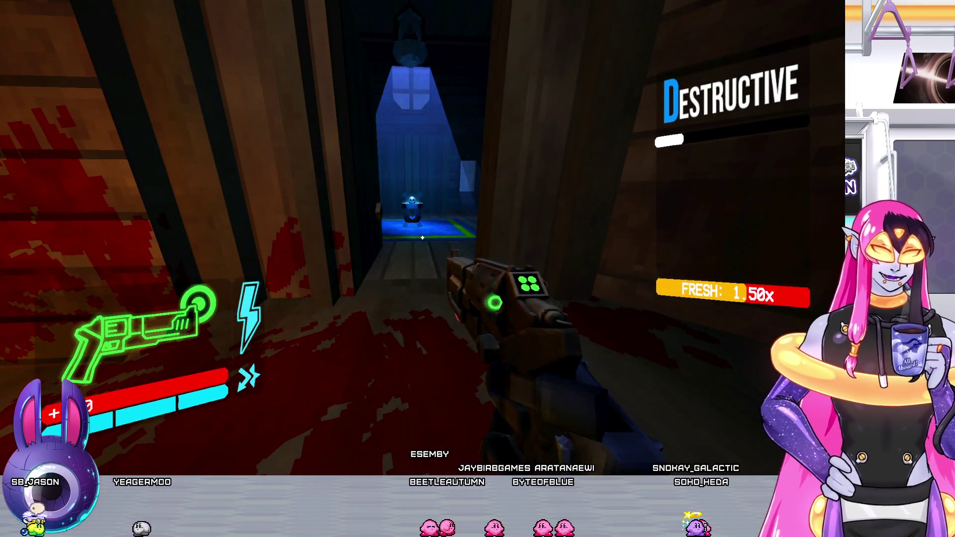
pyautogui.press('s')
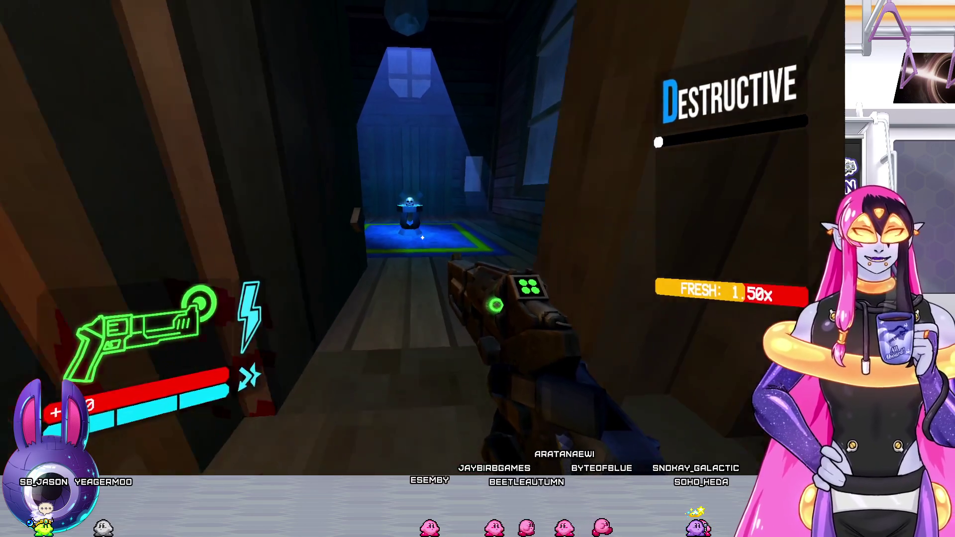
pyautogui.press('w')
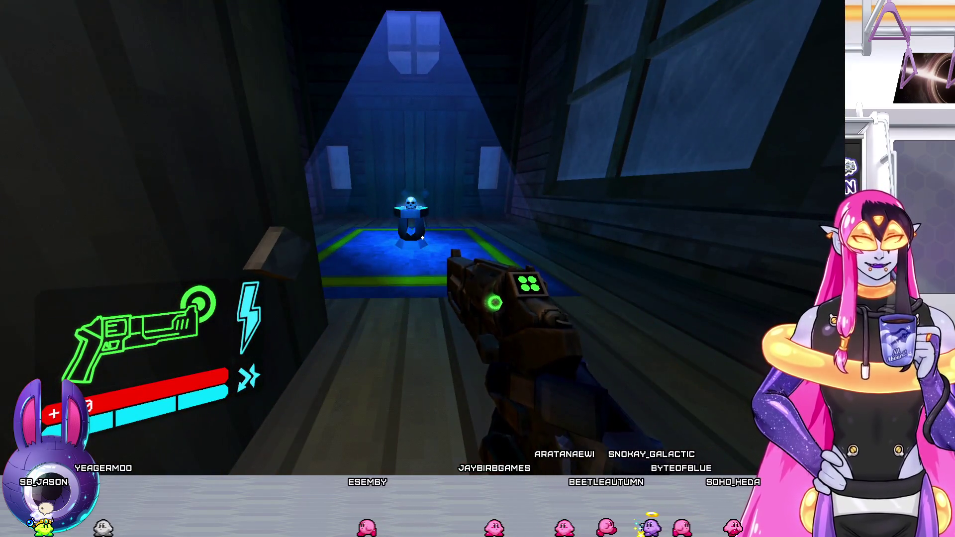
# Walk up to the skull pedestal and reload the revolver
pyautogui.press('w')
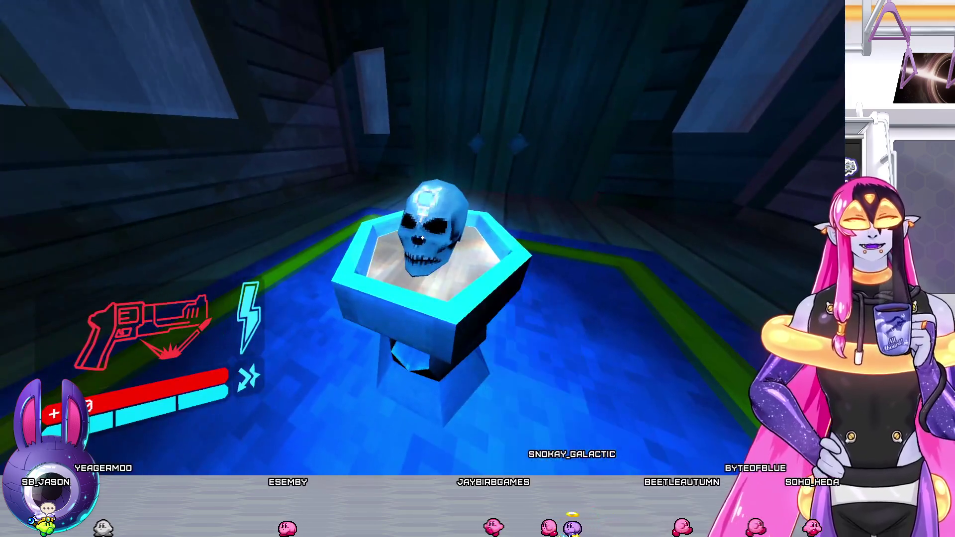
pyautogui.press('r')
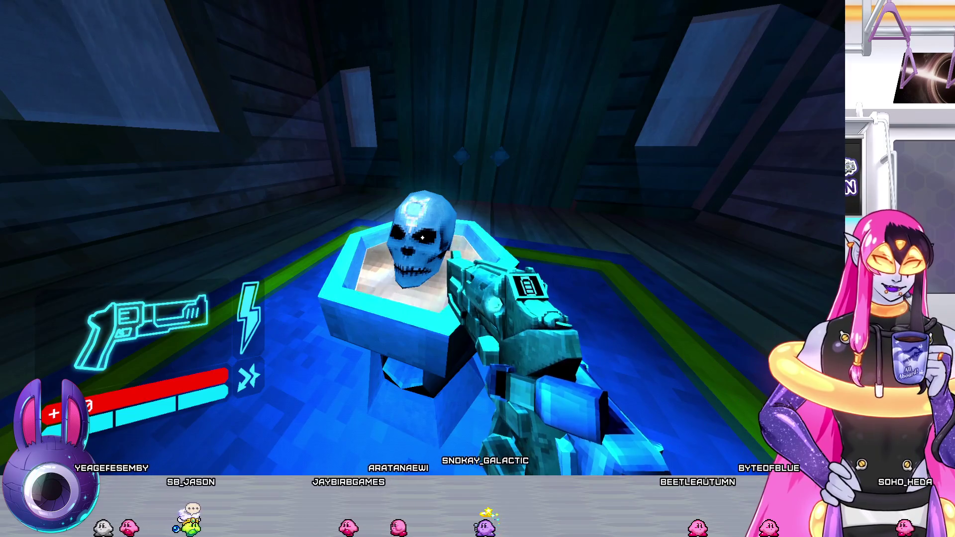
pyautogui.press('s')
pyautogui.press('w')
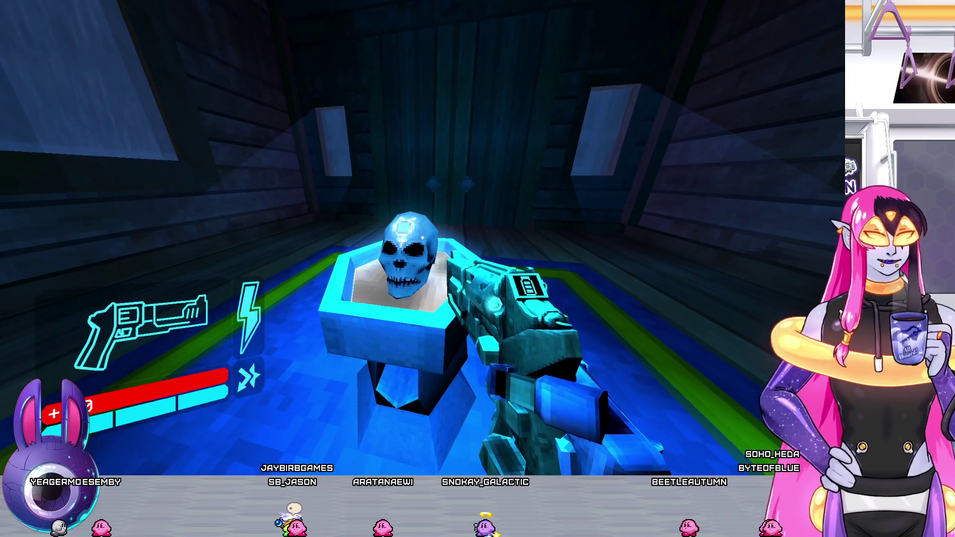
# Take the blue skull into the checkpoint room with the shotgun equipped
pyautogui.press('w')
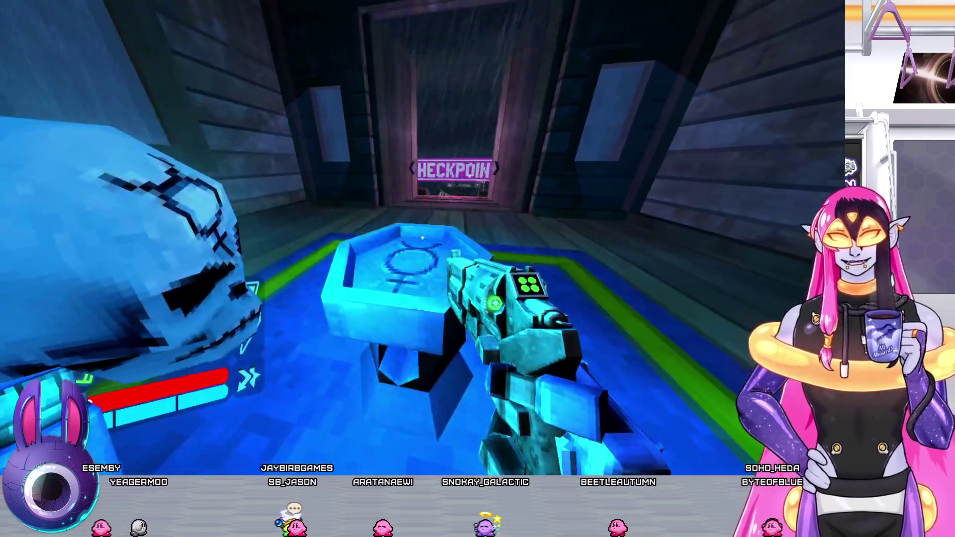
pyautogui.press('s')
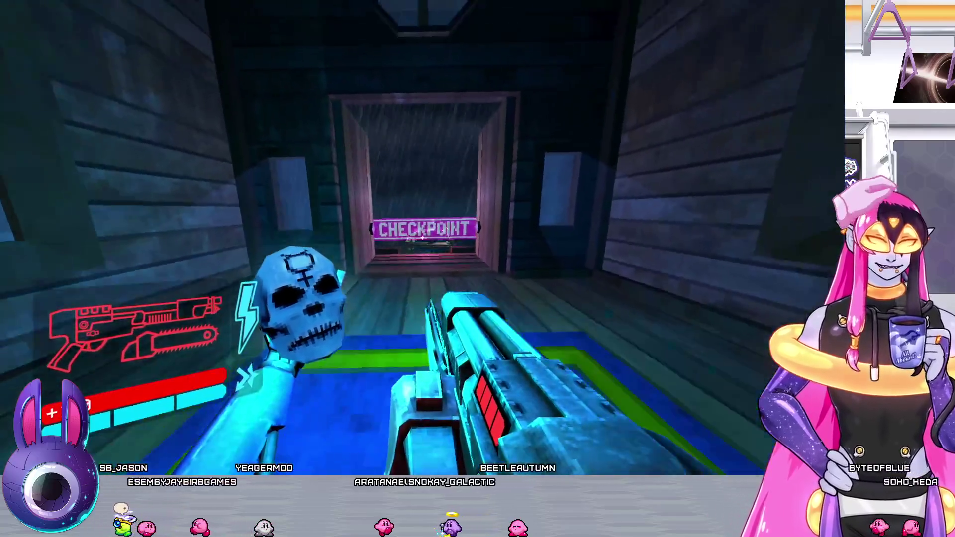
pyautogui.press('w')
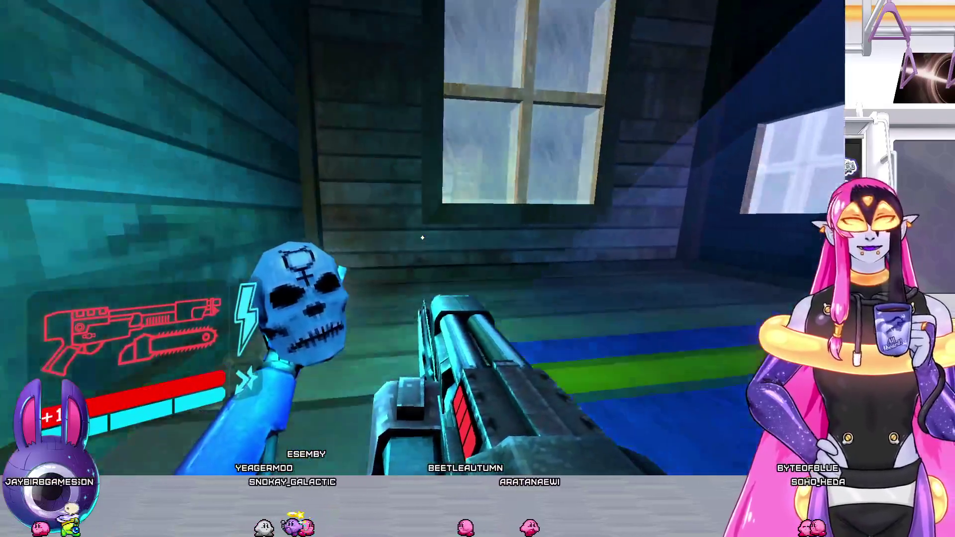
pyautogui.press('s')
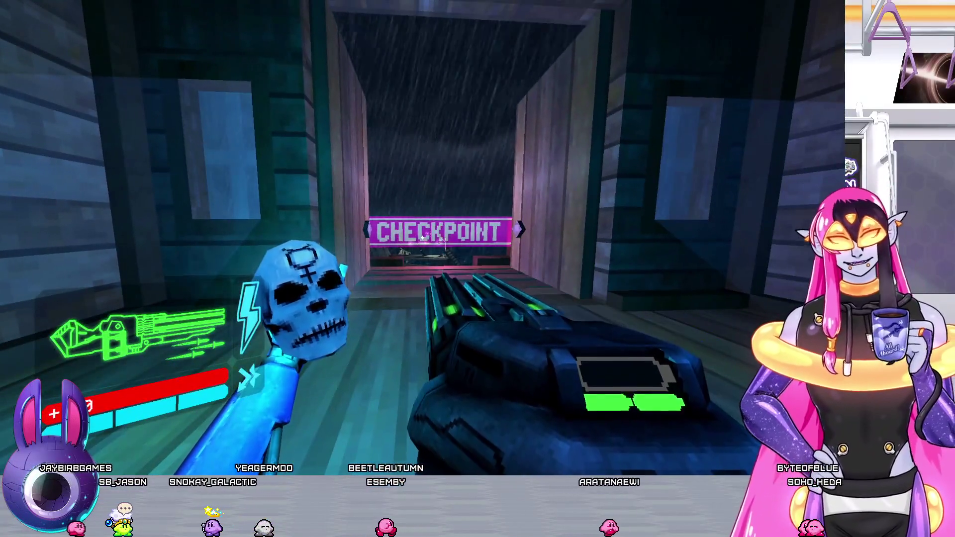
pyautogui.press('2')
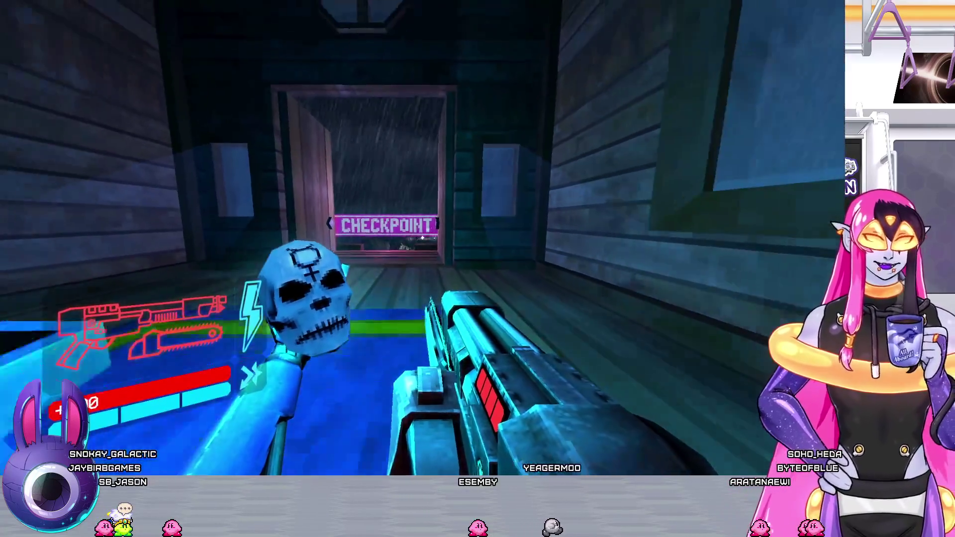
# Line up with the CHECKPOINT doorway, switching to a different shotgun variant
pyautogui.press('d')
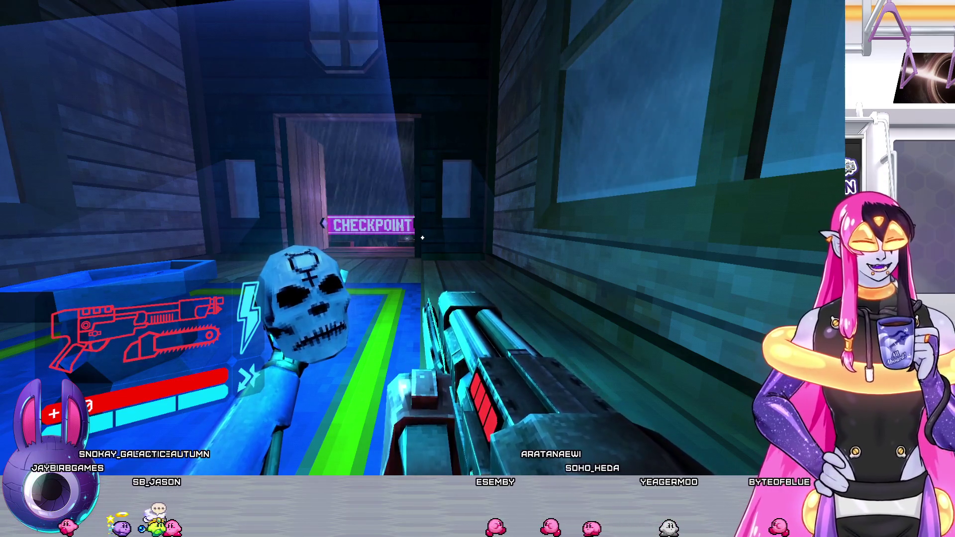
pyautogui.press('a')
pyautogui.press('w')
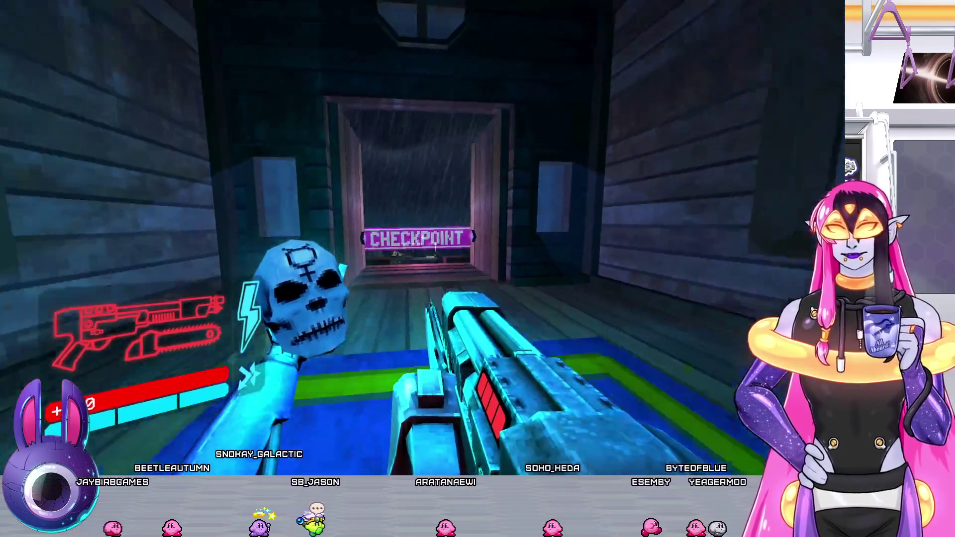
pyautogui.press('w')
pyautogui.press('d')
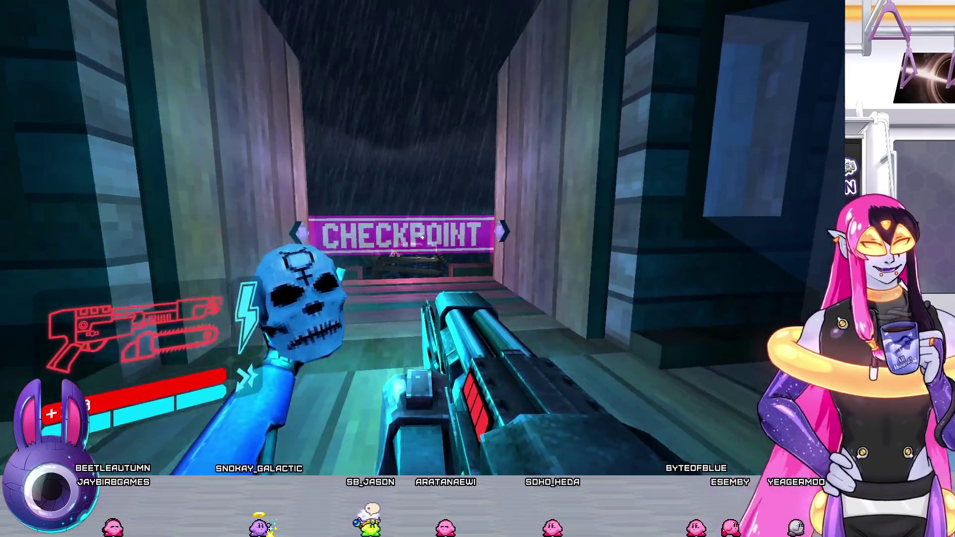
pyautogui.press('a')
pyautogui.press('w')
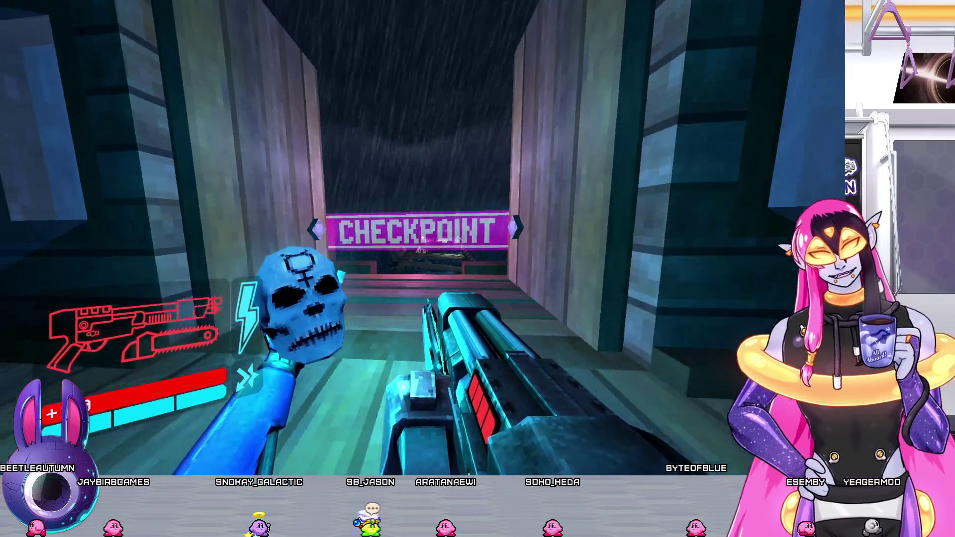
pyautogui.press('2')
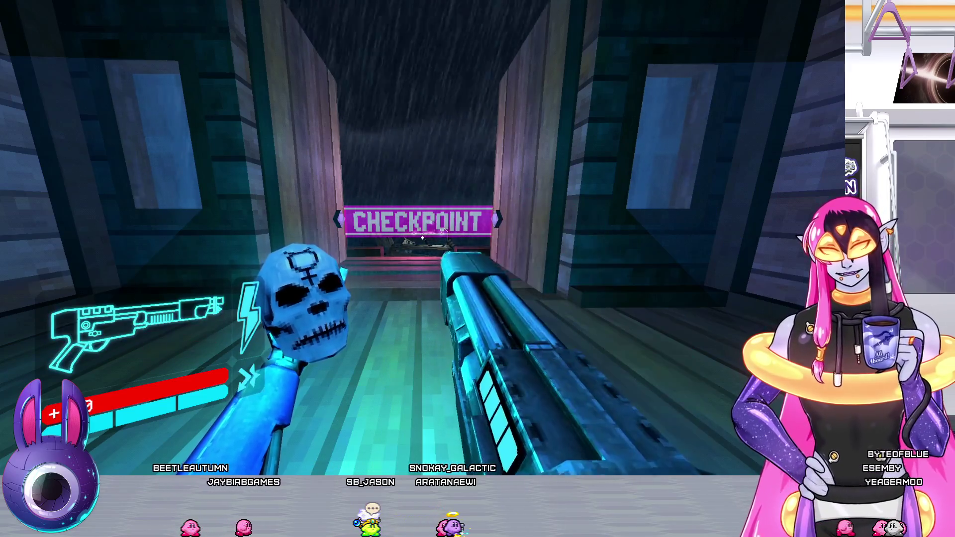
pyautogui.press('s')
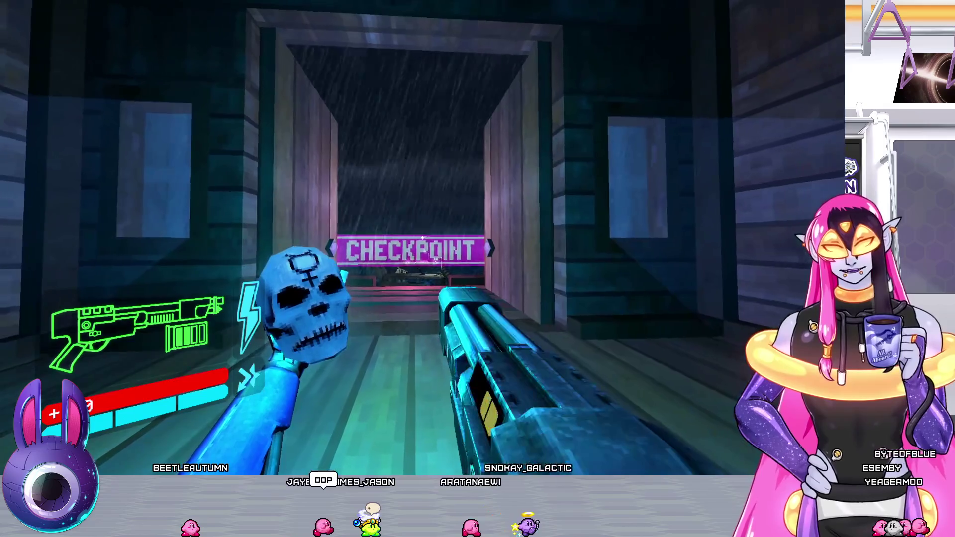
# Go out onto the rainy pier, parry and kill the dock enemies, and place the blue skull
pyautogui.press('w')
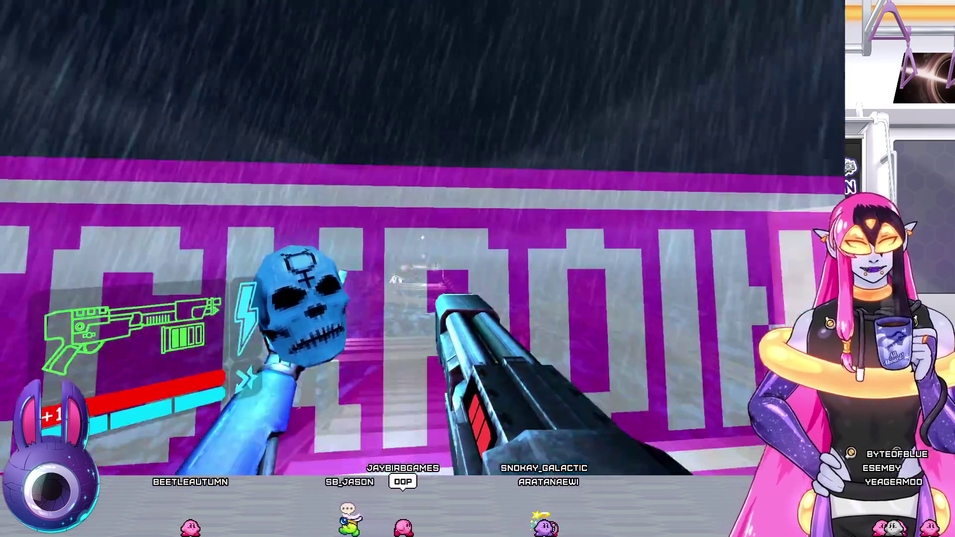
pyautogui.press('w')
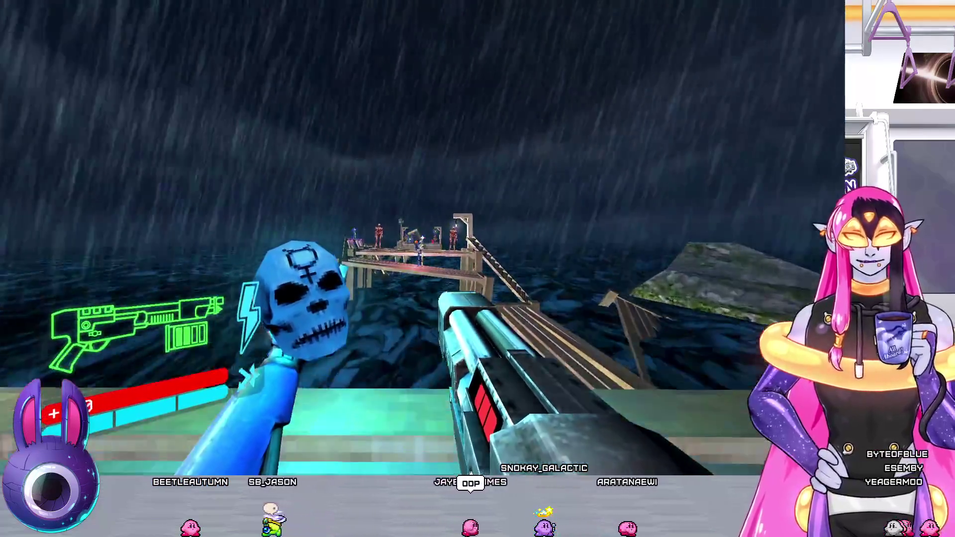
pyautogui.press('f')
pyautogui.press('f')
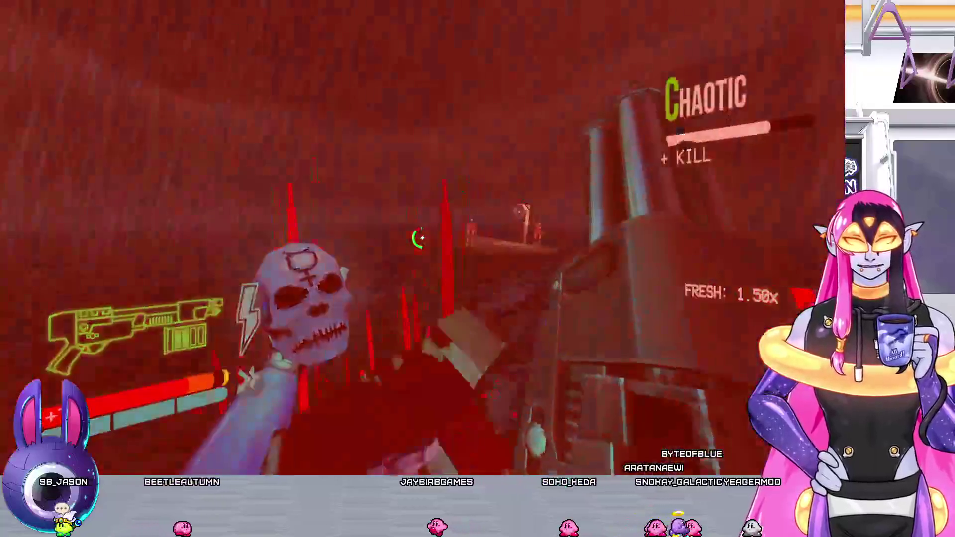
pyautogui.press('f')
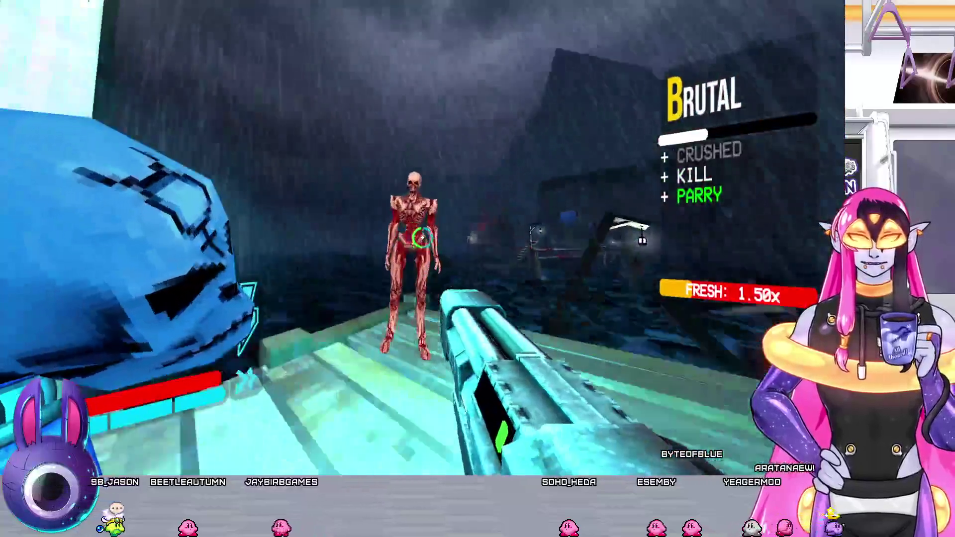
pyautogui.click(423, 237)
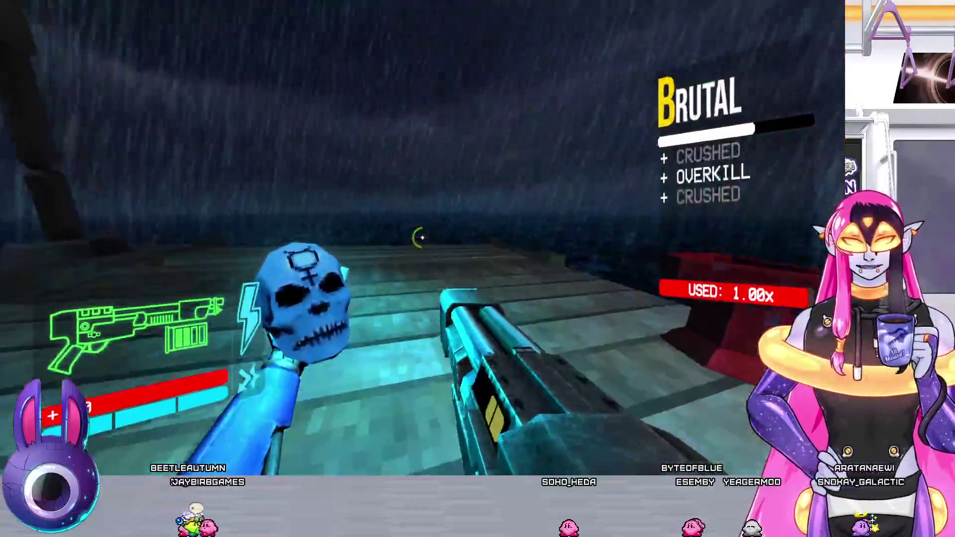
pyautogui.press('2')
pyautogui.press('2')
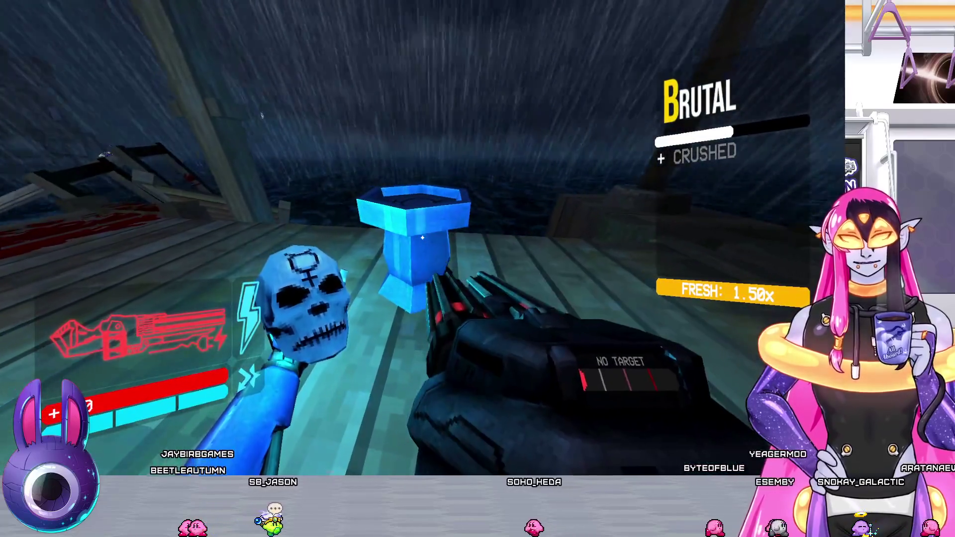
pyautogui.press('f')
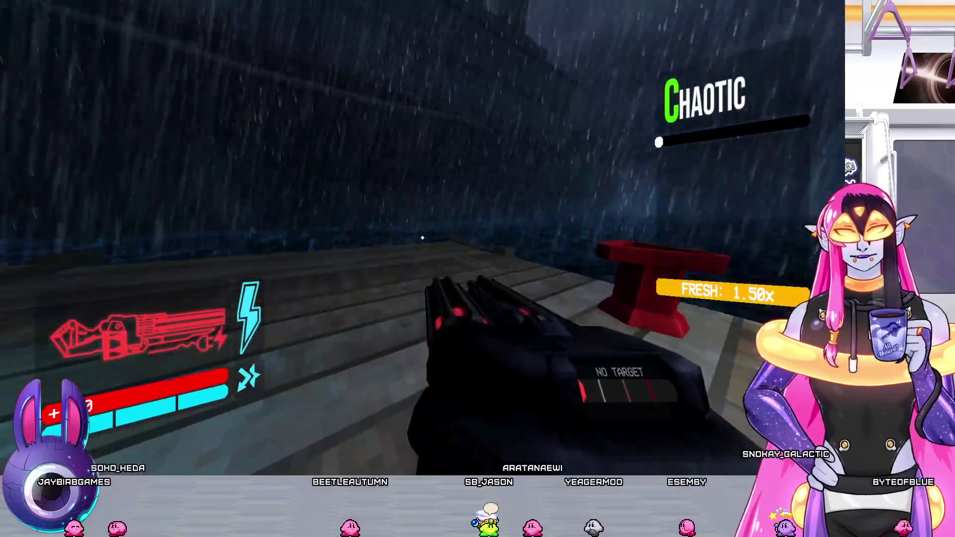
pyautogui.click(422, 238)
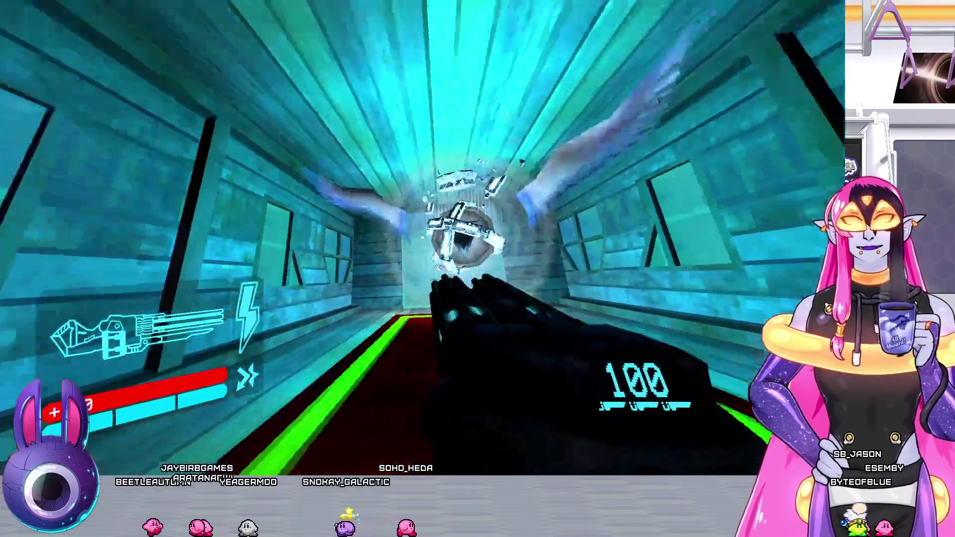
# Fire the nailgun at the winged enemy, then swap to weapons 2 and 3
pyautogui.click(422, 238)
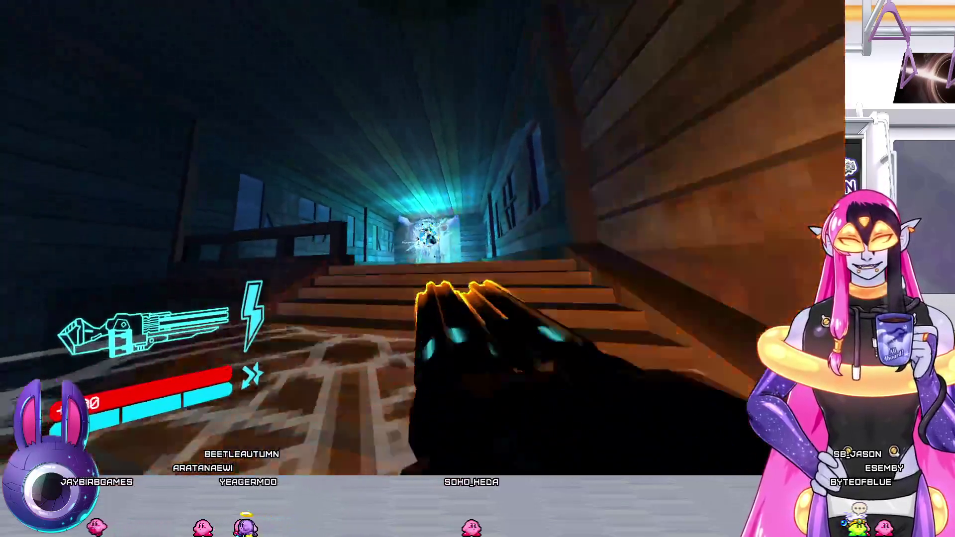
pyautogui.press('2')
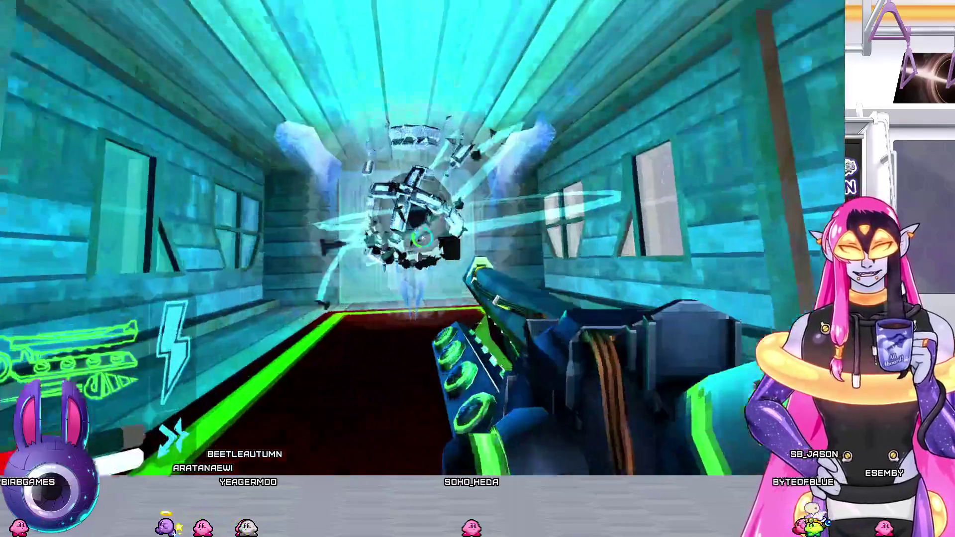
pyautogui.press('3')
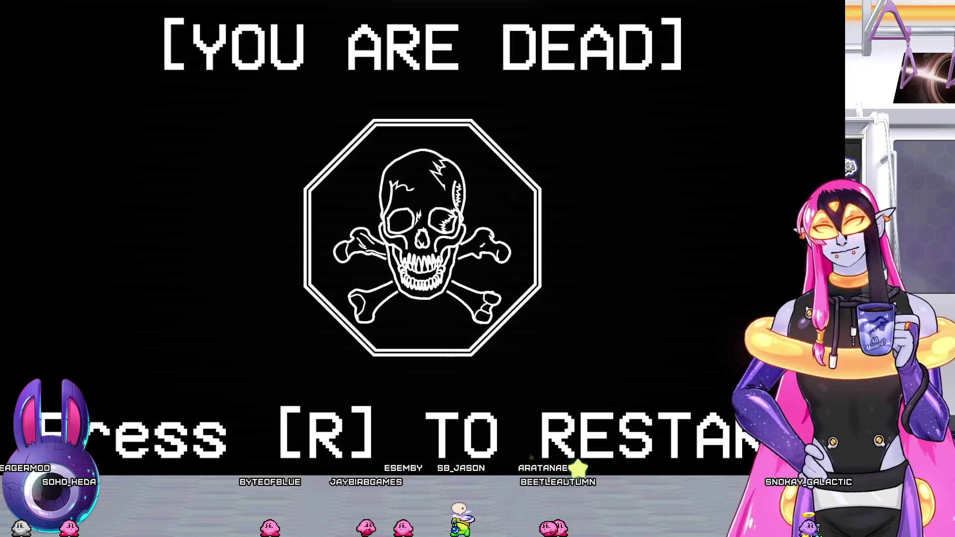
# Restart at the pier checkpoint, dash and parry, and equip the revolver for a Destructive rank
pyautogui.press('r')
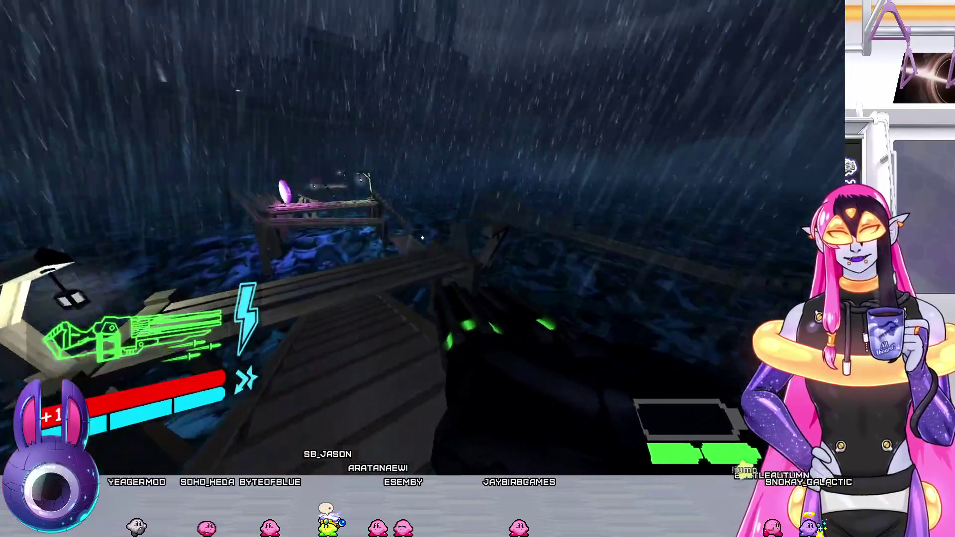
pyautogui.press('f')
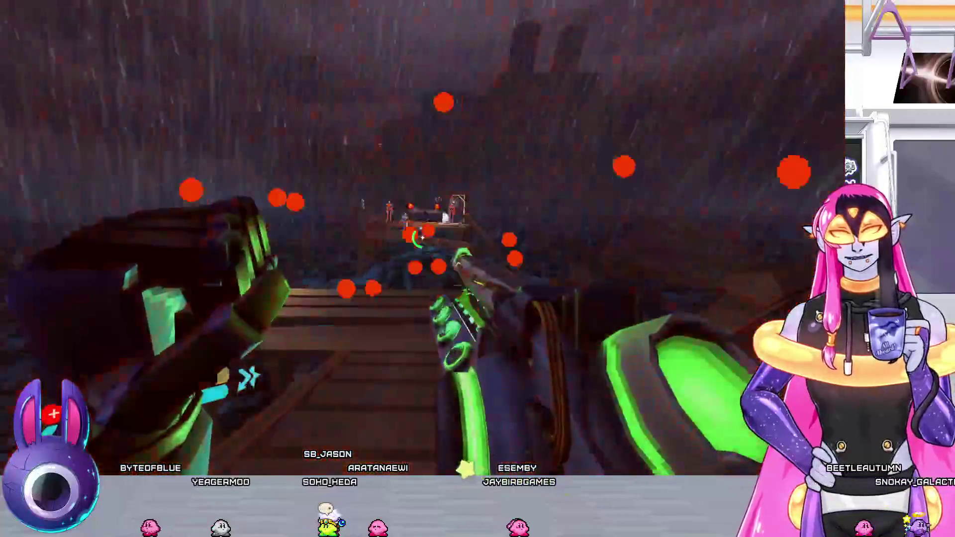
pyautogui.press('1')
pyautogui.press('f')
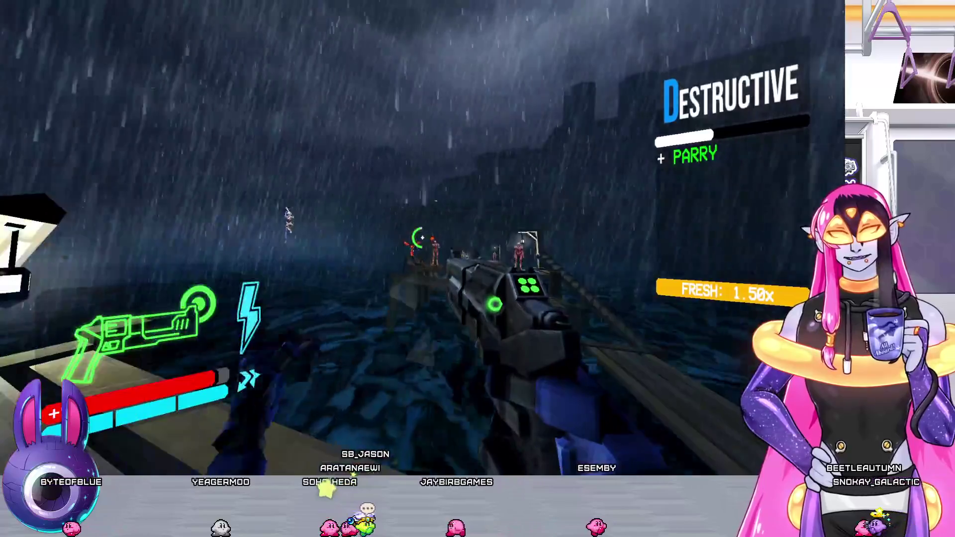